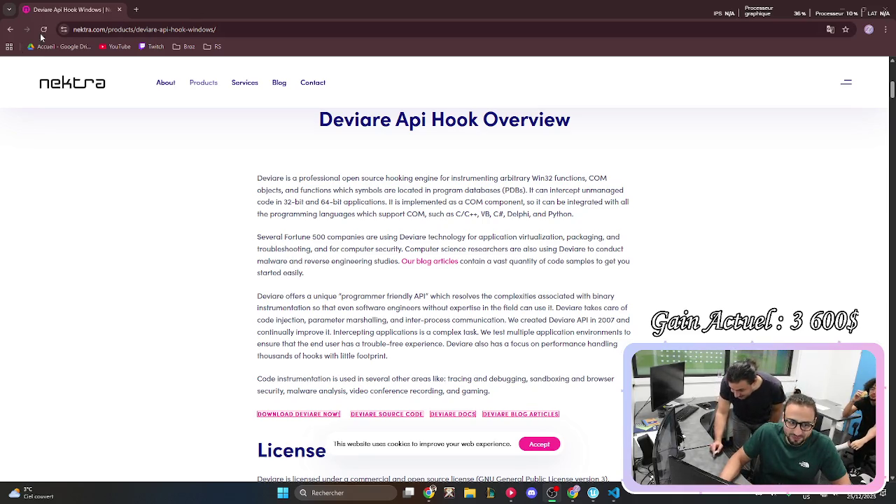
Switch back to the VS Code window and place the cursor on line 84 of currency_ui.verse.
key("alt+Tab")
left_click(566, 166)
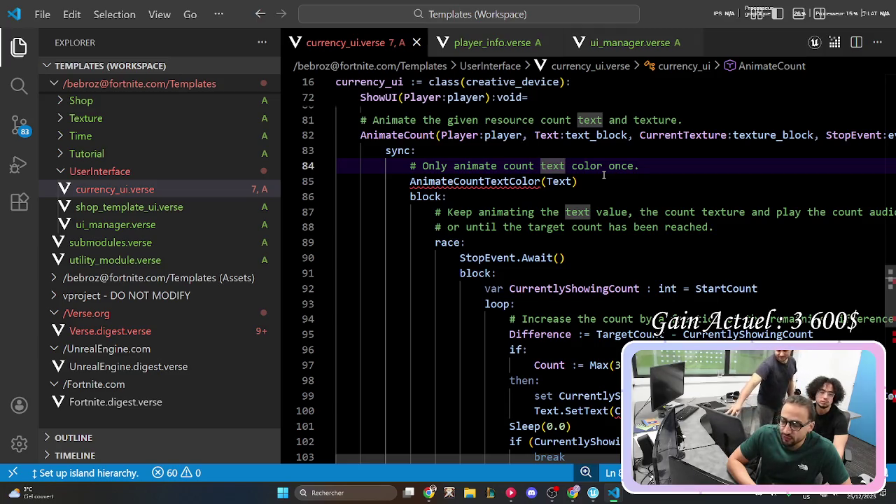
scroll(705, 177, "up", 3)
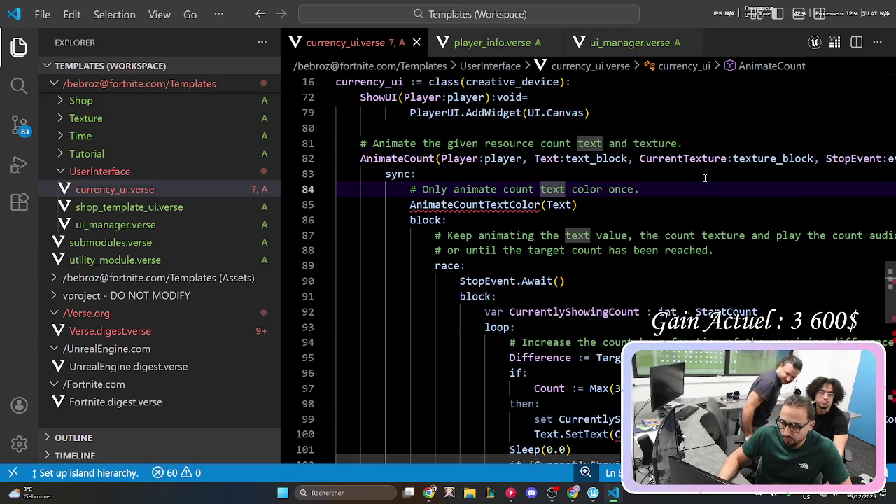
scroll(704, 178, "up", 1)
scroll(705, 181, "down", 3)
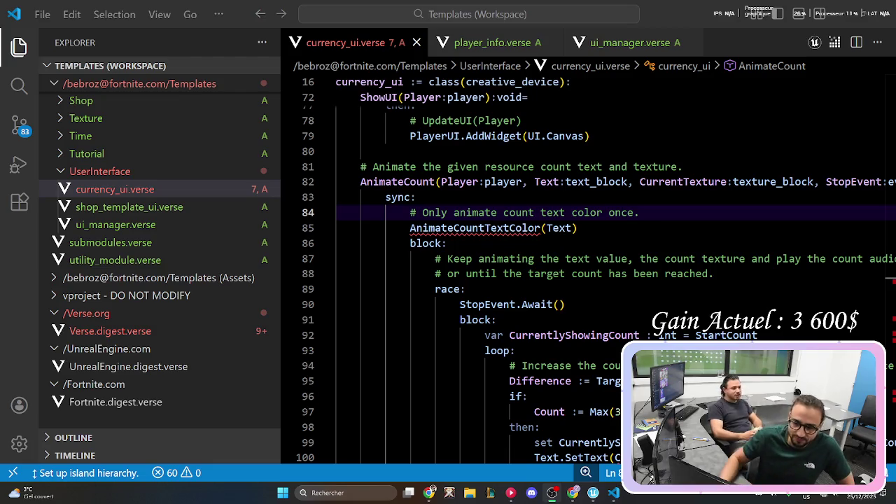
left_click(659, 243)
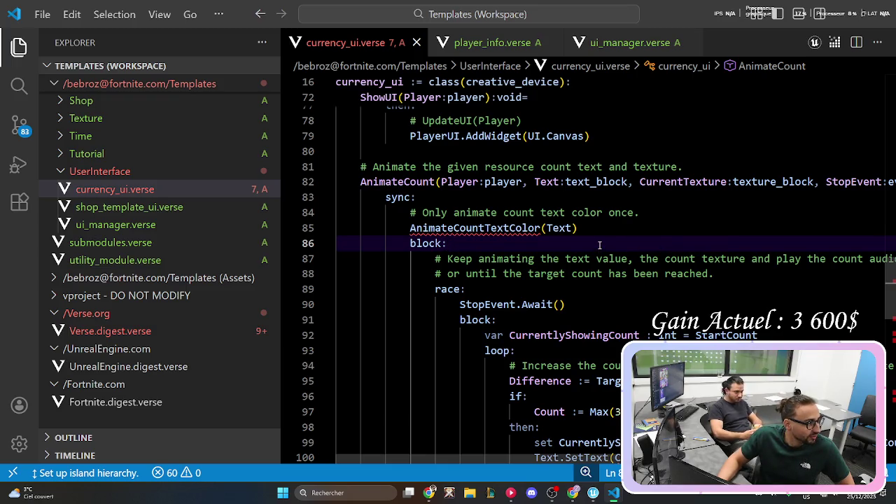
scroll(527, 250, "down", 2)
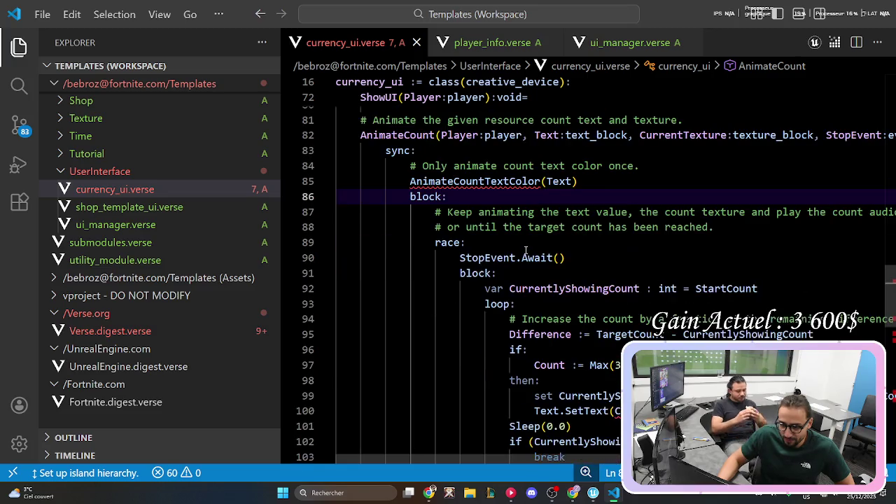
scroll(526, 250, "down", 1)
scroll(526, 251, "up", 1)
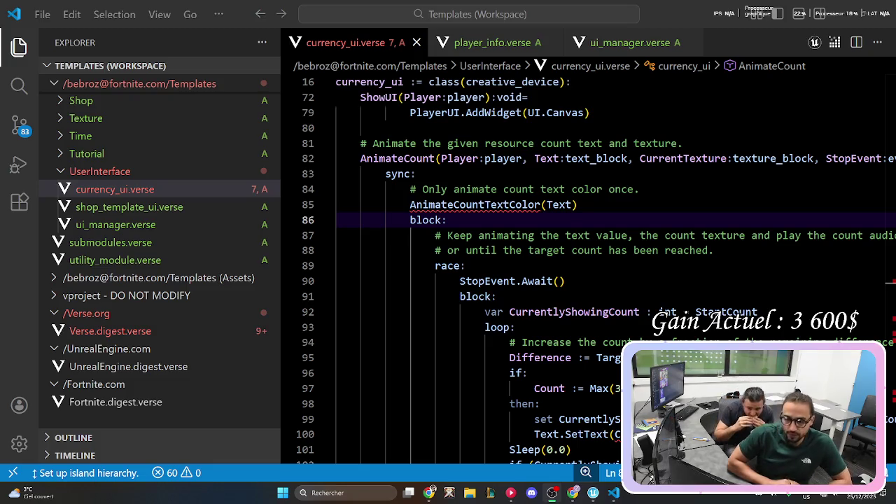
Switch to the Unreal Editor for Fortnite window showing the Templates level.
key("alt+Tab")
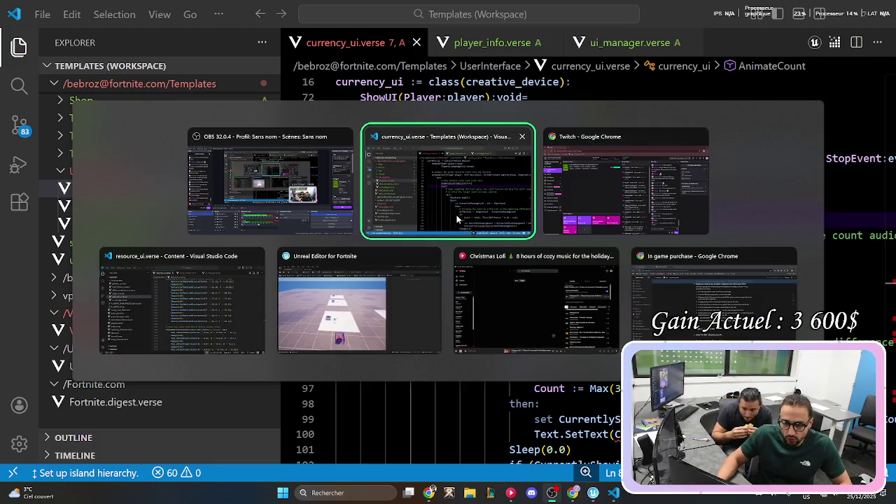
left_click(403, 302)
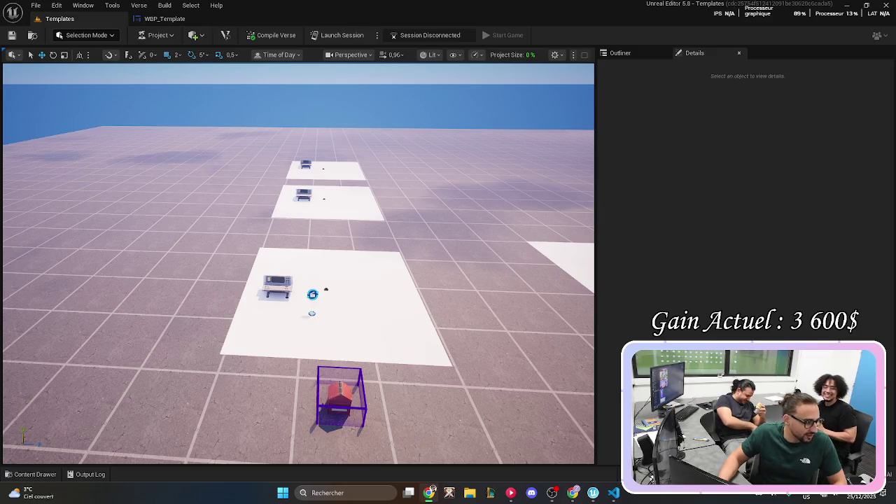
left_click_drag(420, 210, 393, 3)
Look up the French translation of 'verse' (verset) in Google Translate, then return to Unreal Editor.
type("tr")
key("Return")
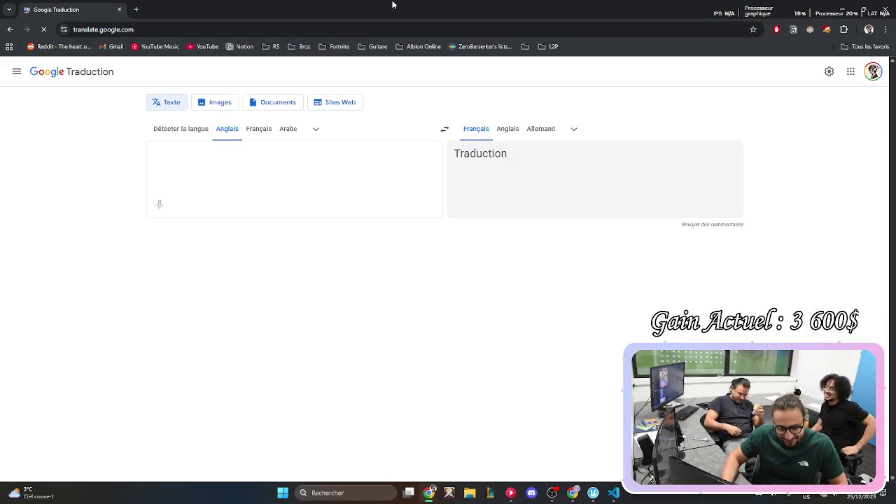
type("verse")
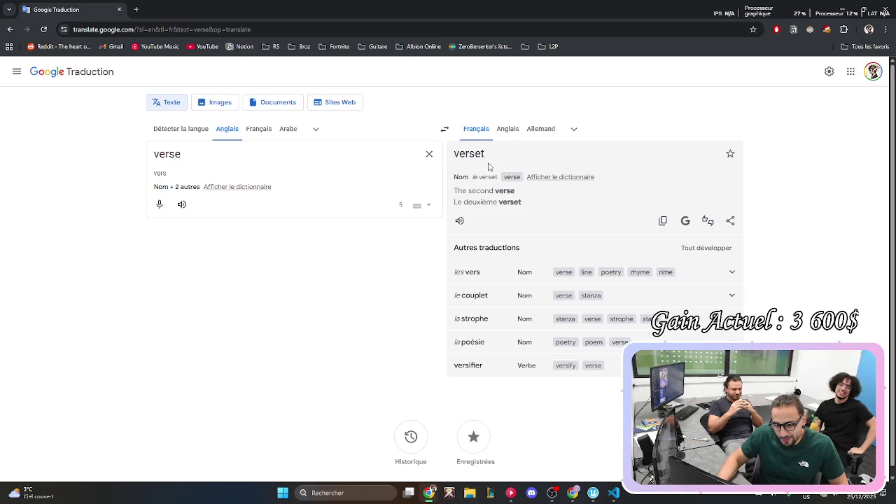
double_click(458, 156)
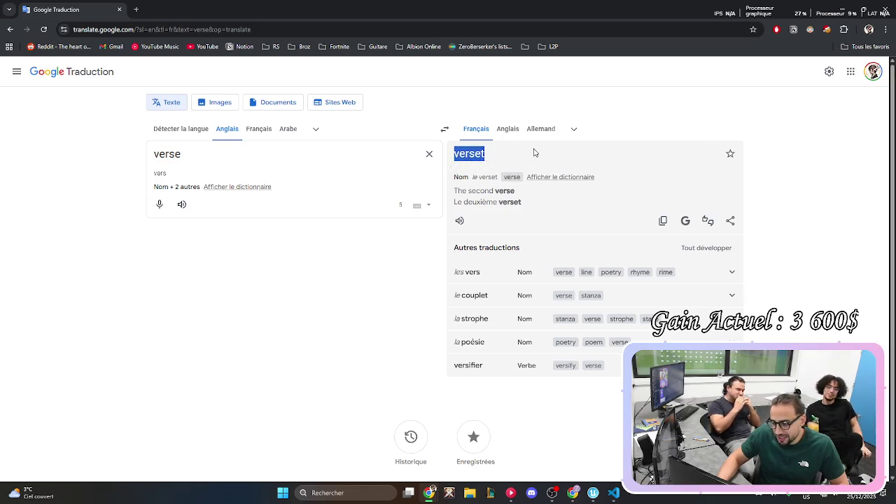
left_click(566, 112)
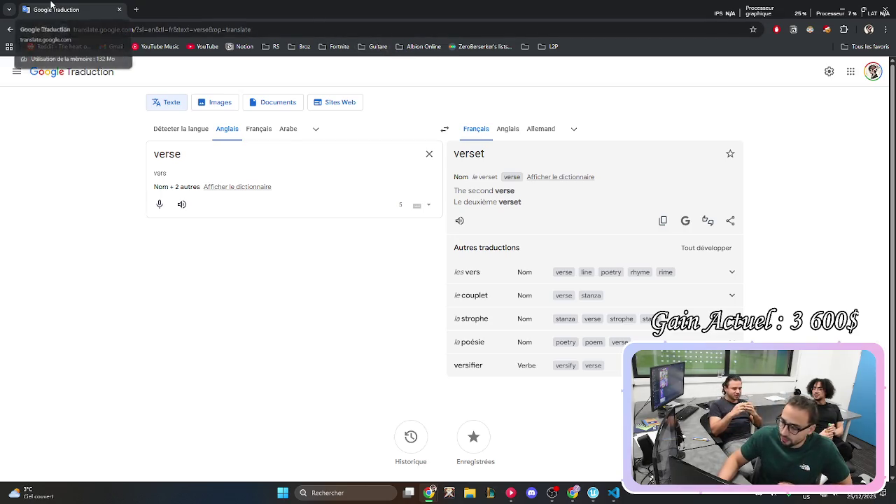
key("alt+Tab")
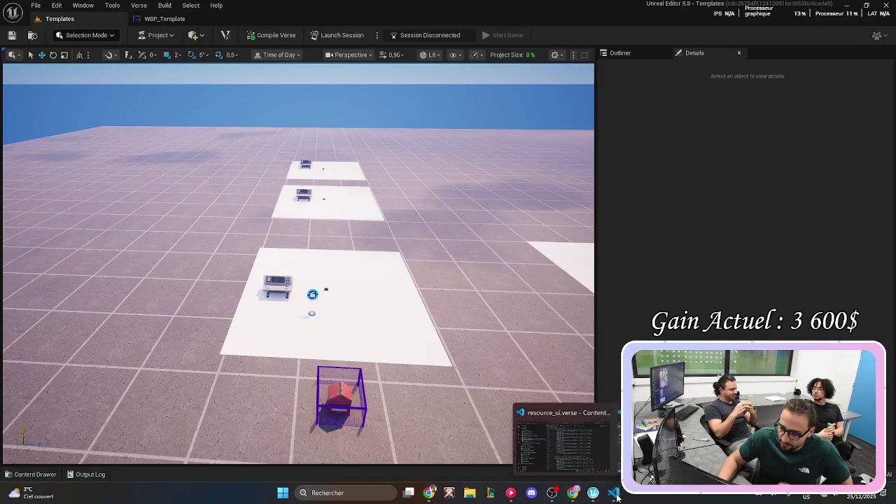
Bring VS Code to the front and place the cursor on the sync: block at line 83.
left_click(613, 493)
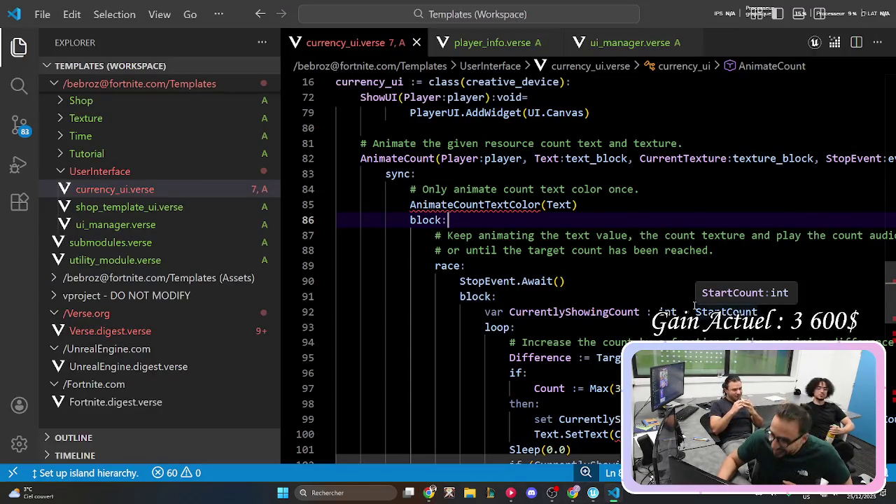
left_click(571, 175)
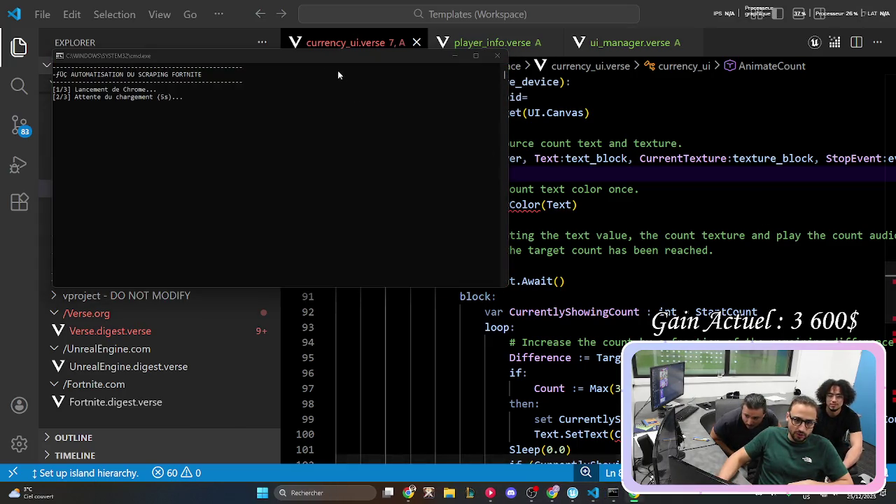
Drag the cmd.exe scraping console off the left edge, then bring up the window switcher.
mouse_move(332, 56)
left_mouse_down()
mouse_move(127, 88)
mouse_move(0, 91)
left_mouse_up()
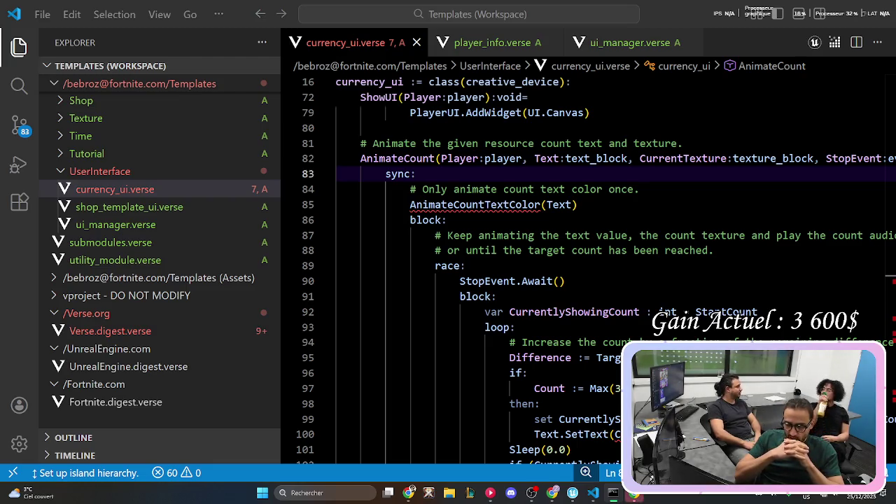
key("alt+Tab")
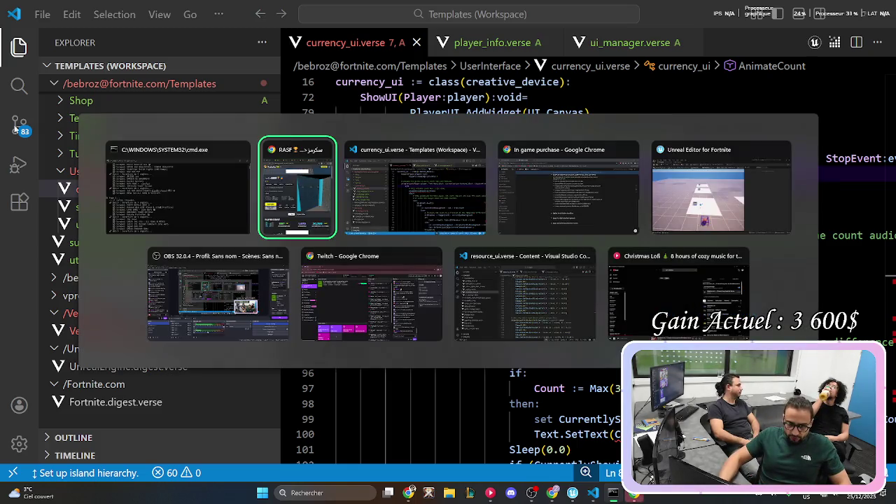
In Unreal Editor, show All content in the Content Drawer: the Epic, Fortnite and Templates Content folders.
left_click(738, 202)
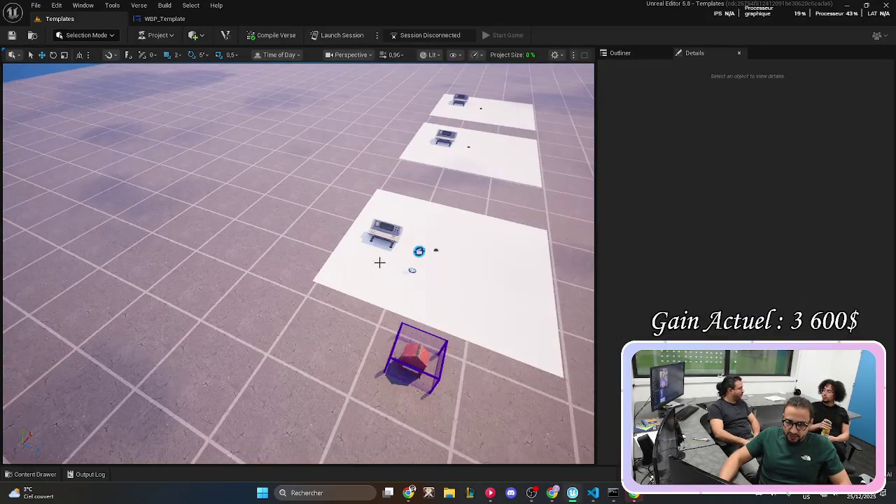
key("ctrl+space")
left_click(25, 267)
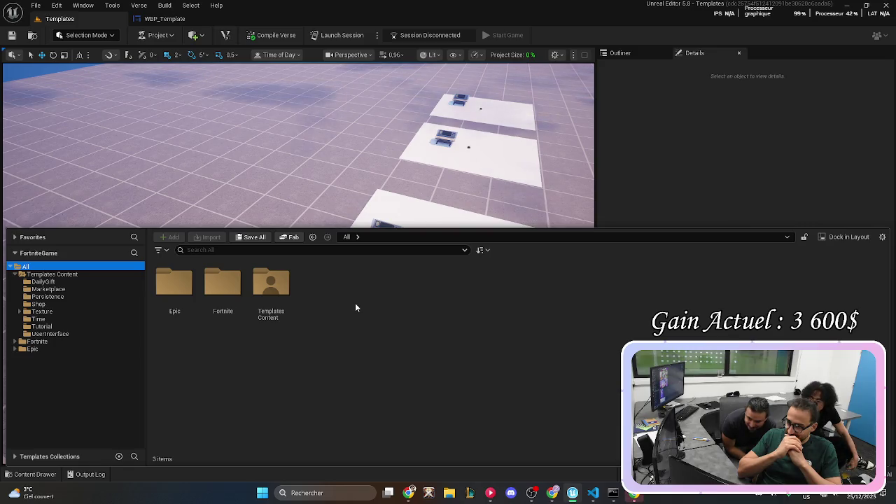
Close the Content Drawer to reveal the Templates level with its plots and red cube.
key("ctrl+space")
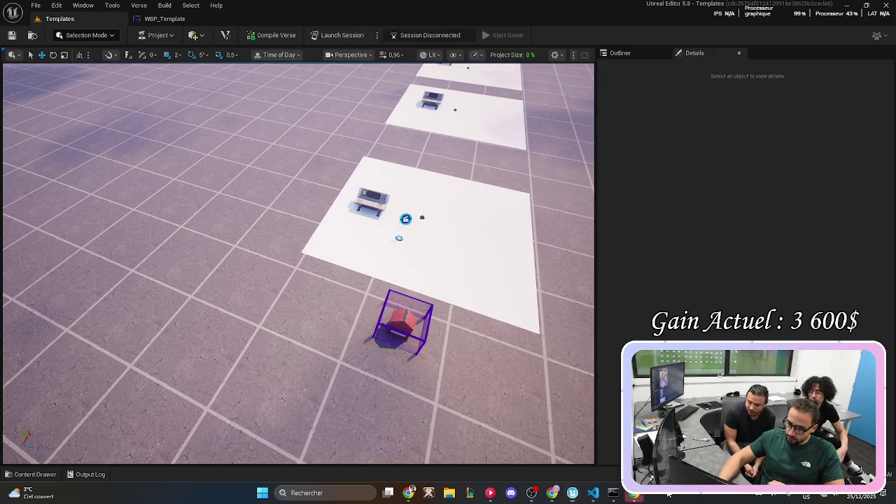
Show Task Manager's Performance page with memory at 19.9 of 31.2 GB, nudging the window right.
key("ctrl+shift+Escape")
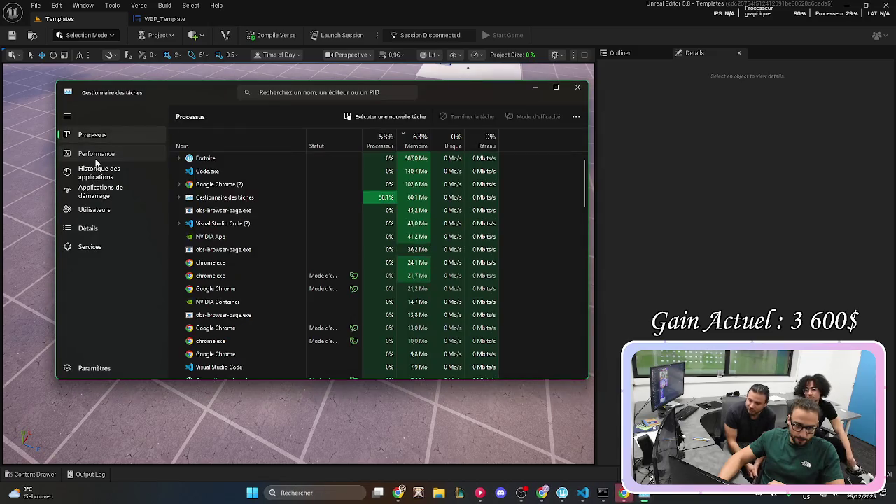
left_click(88, 153)
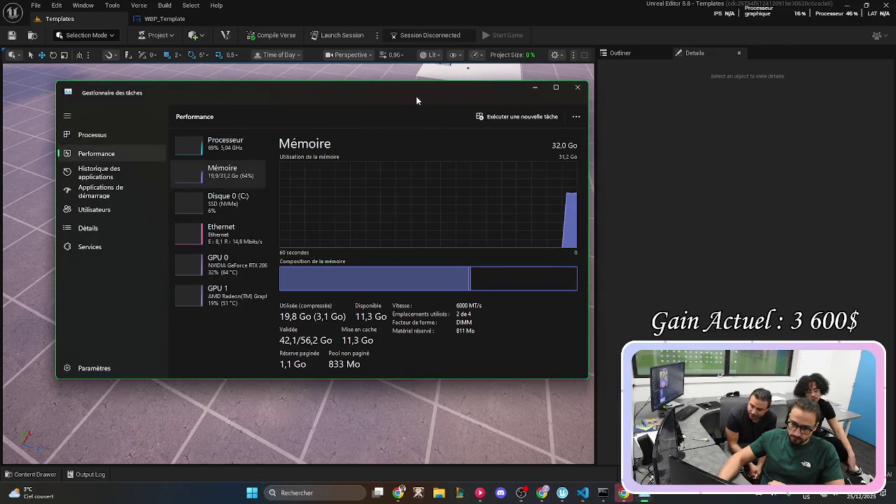
left_click_drag(413, 98, 453, 95)
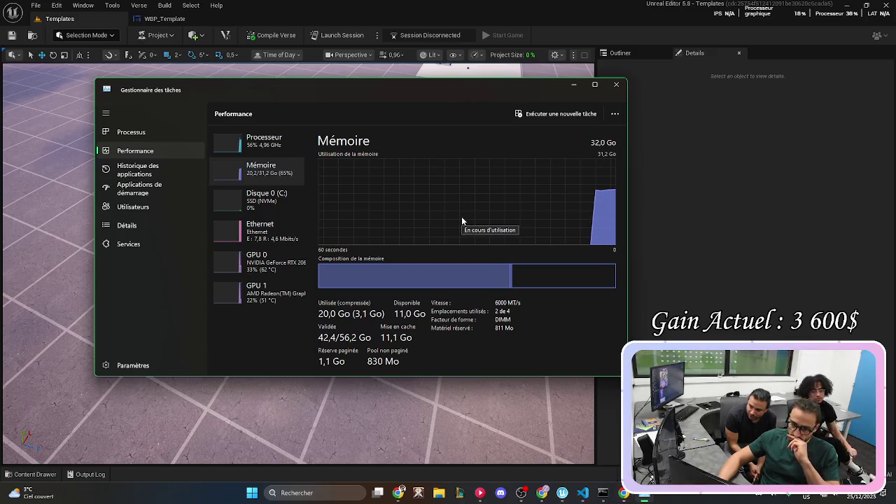
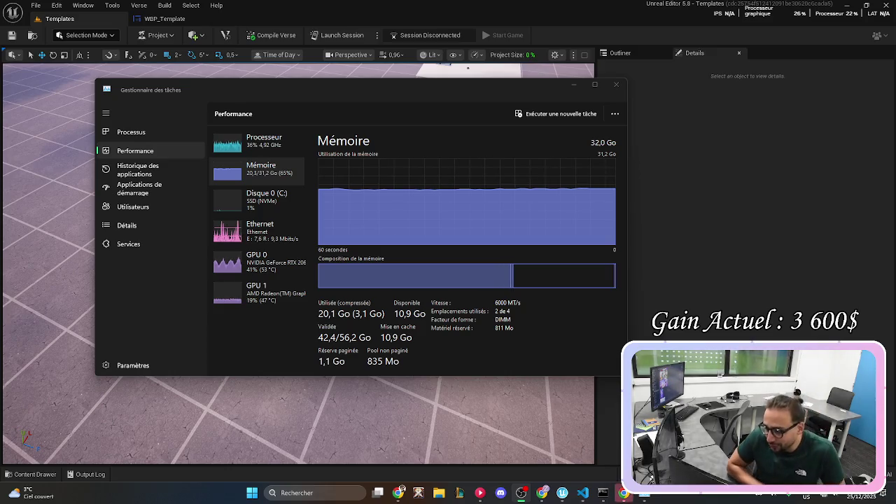
Switch from Task Manager's memory monitor to the editor and back again.
key("alt+Tab")
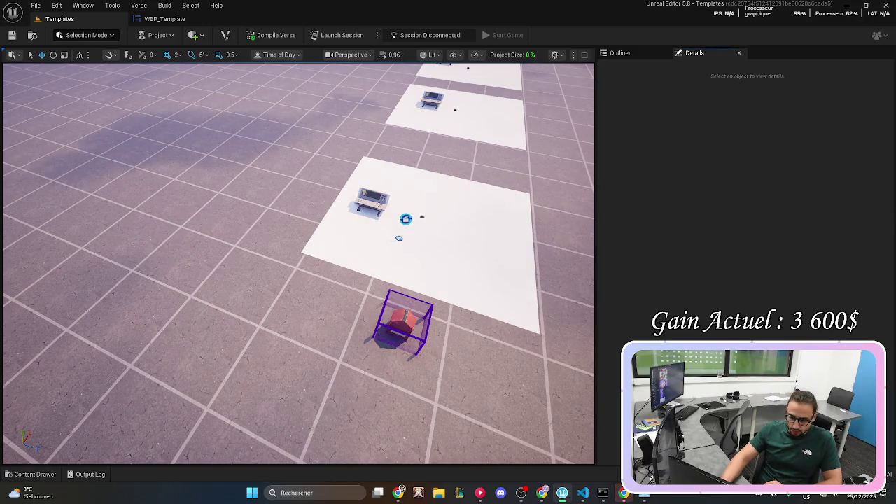
key("alt+Tab")
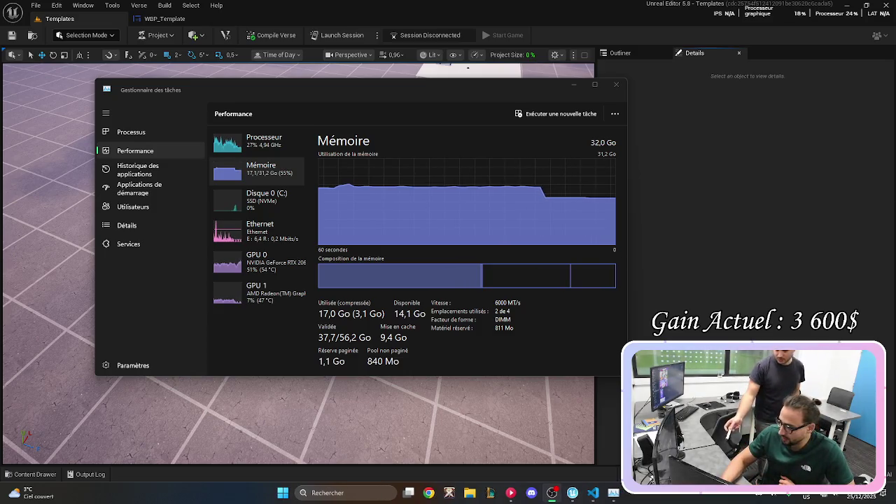
Dismiss Task Manager to reveal the UEFN Templates level with its white platforms.
left_click(681, 278)
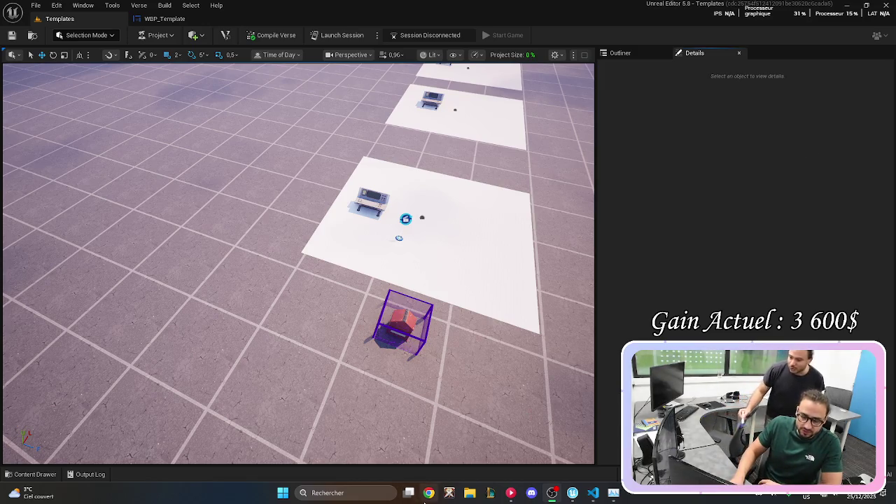
right_click(613, 492)
Close the rightmost background program and bring up the browser showing the YouTube video.
left_click(574, 468)
left_click(438, 493)
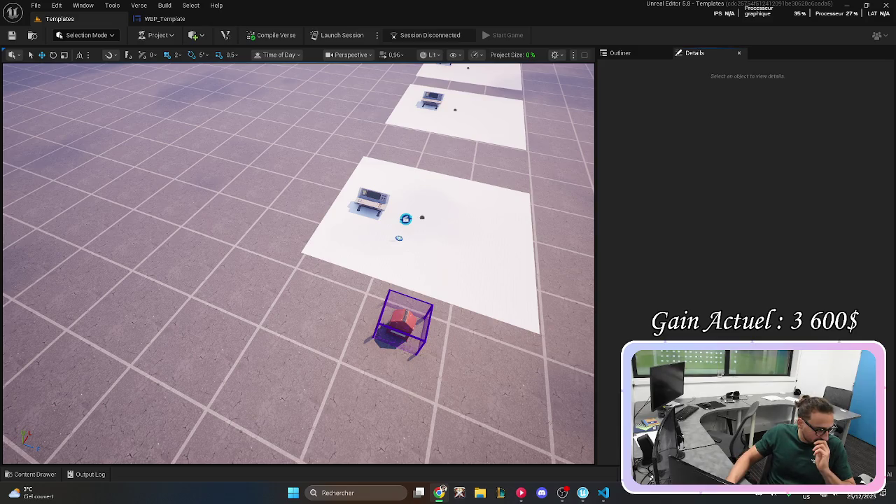
key("alt+Tab")
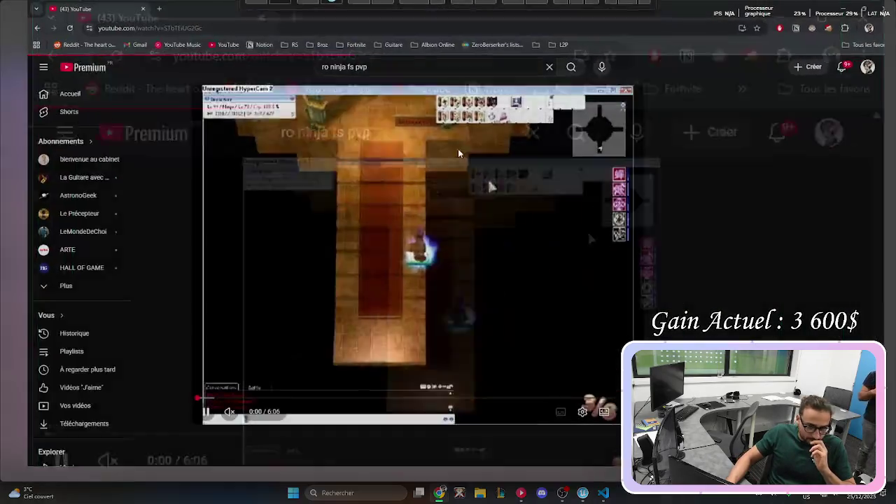
Pause the Ninja Final Strike Pvp video and scroll its watch page down and back up.
left_click(188, 314)
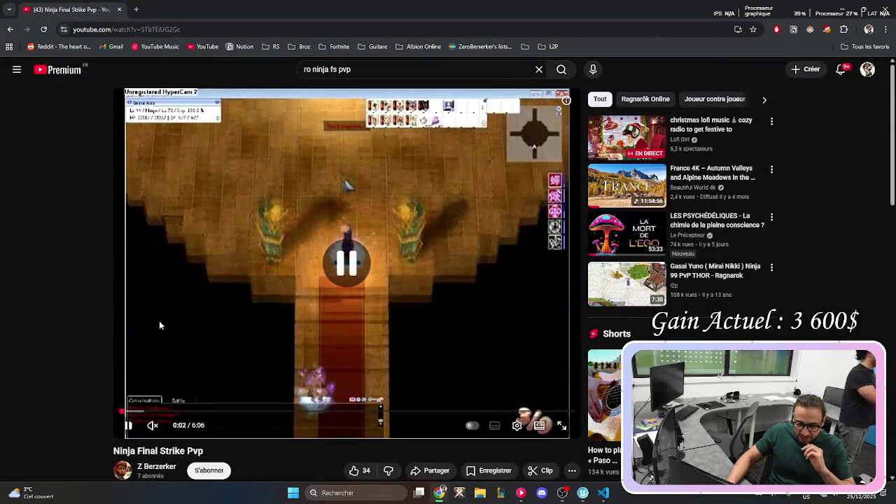
scroll(187, 313, "down", 3)
scroll(175, 329, "up", 3)
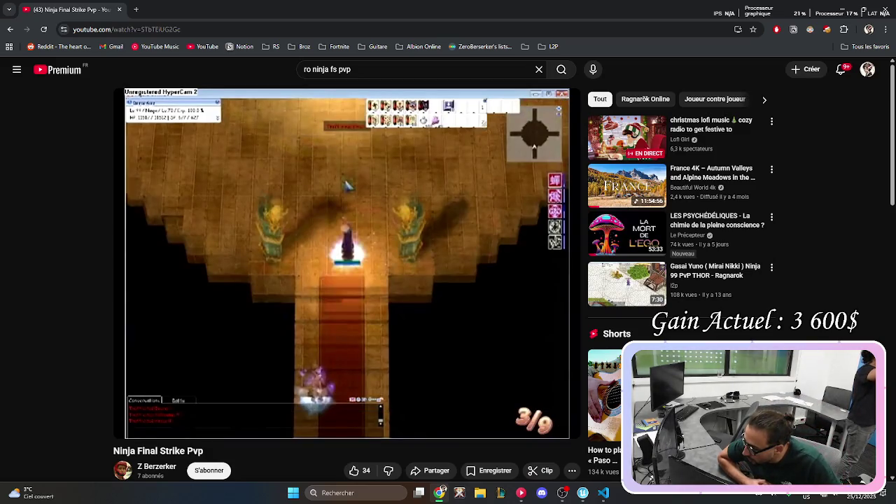
Play the Ninja Final Strike Pvp video full screen, pausing it at 1:02.
double_click(326, 230)
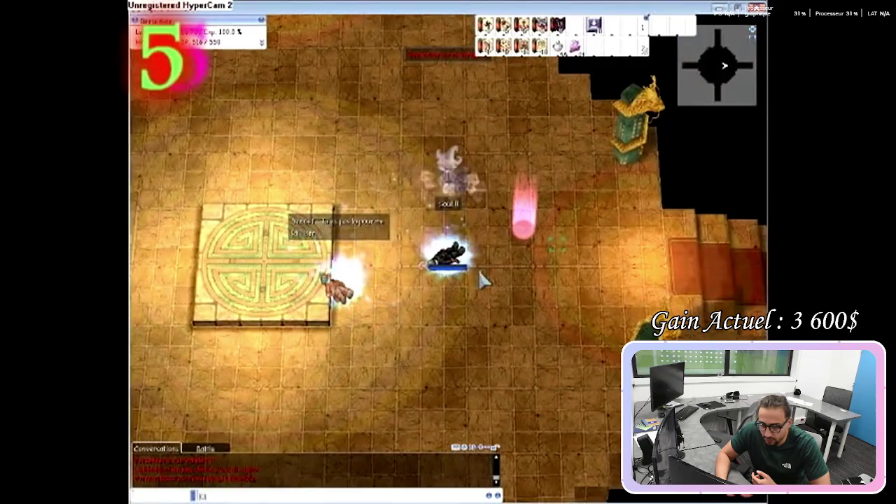
mouse_move(386, 174)
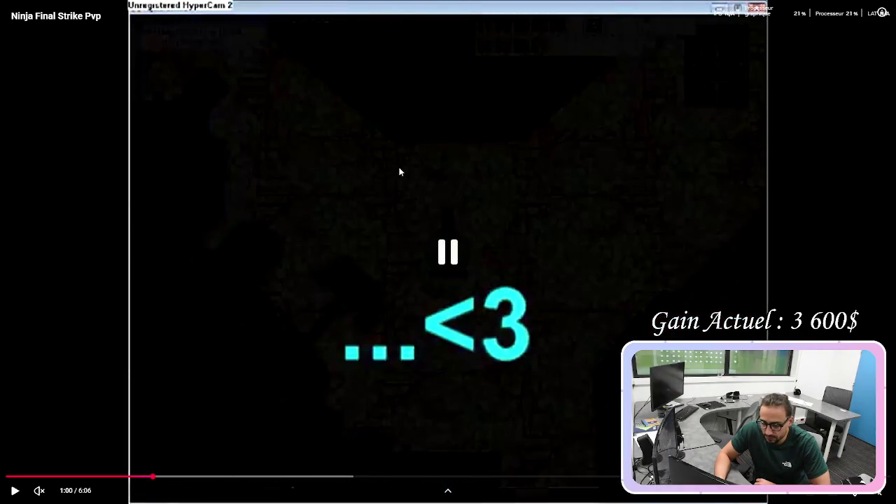
key("space")
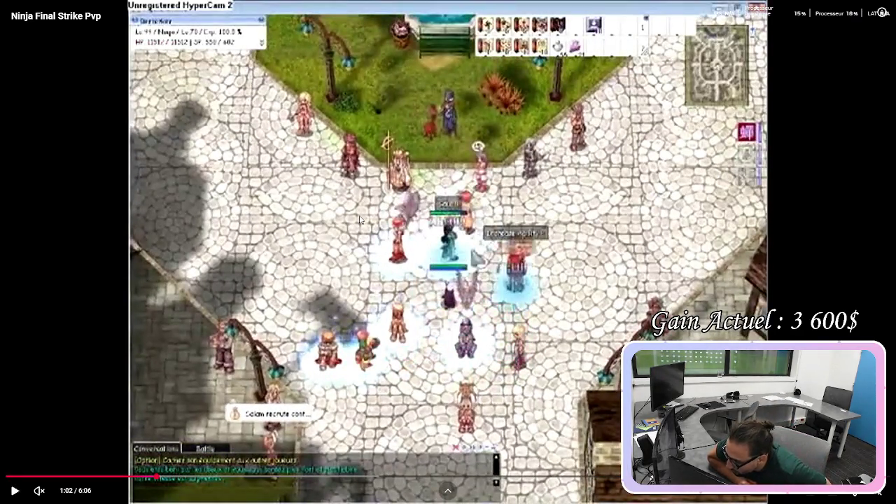
Resume the full-screen video and let it play on to 1:39.
key("space")
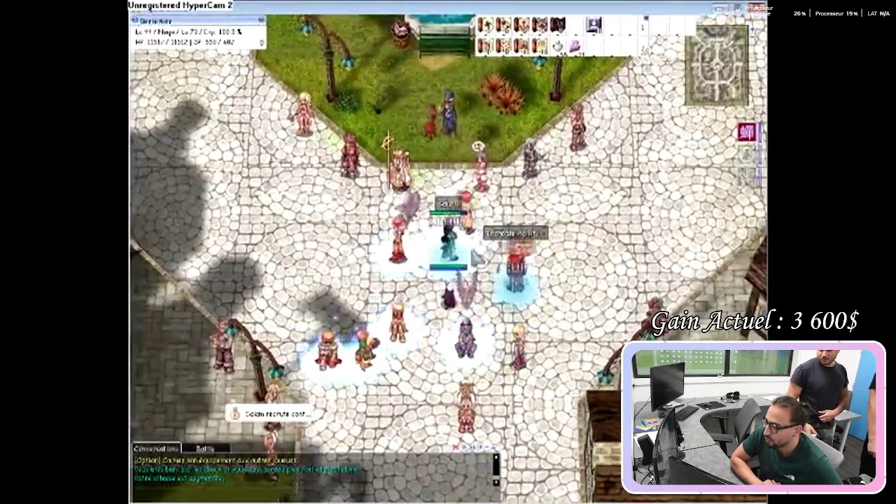
left_click(597, 265)
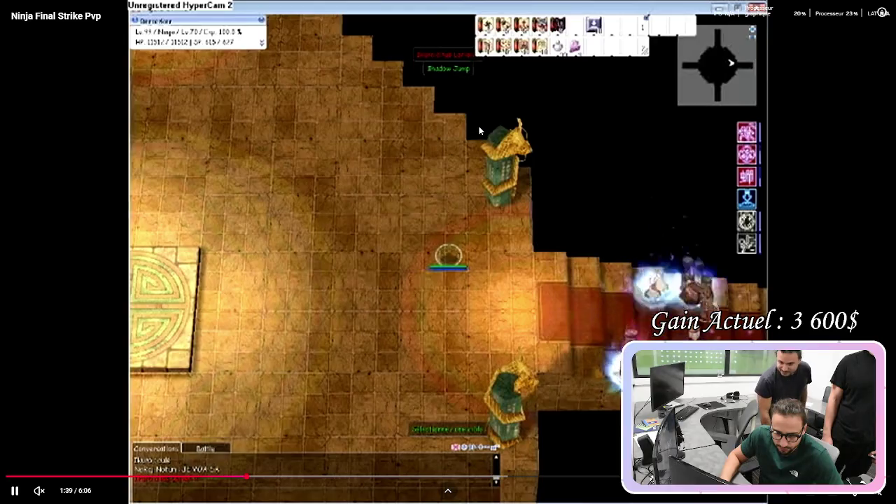
Skip the video ahead five seconds, exit full screen, and return to the UEFN Templates level.
key("Right")
key("Right")
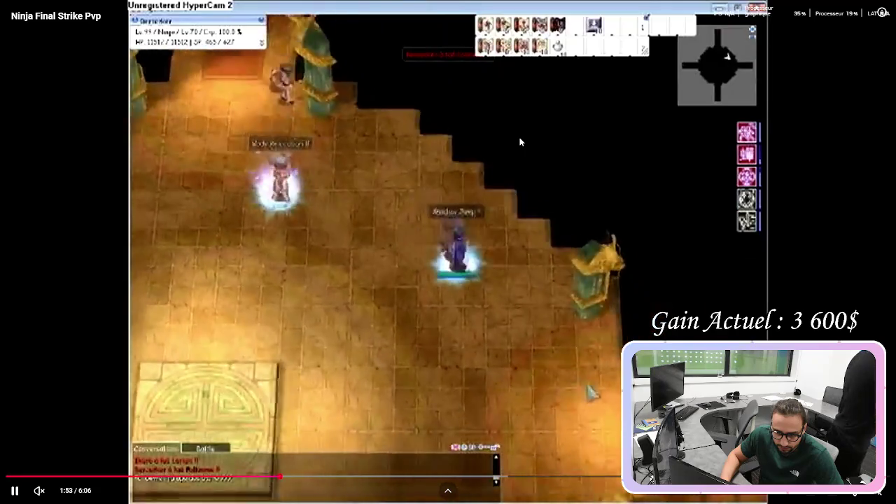
key("Escape")
key("alt+Tab")
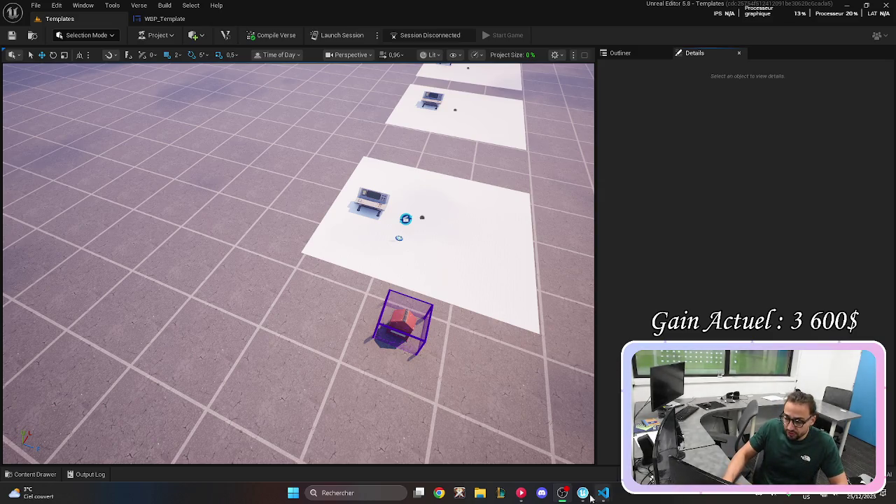
Return to currency_ui.verse and scroll through the AnimateCount code.
mouse_move(603, 493)
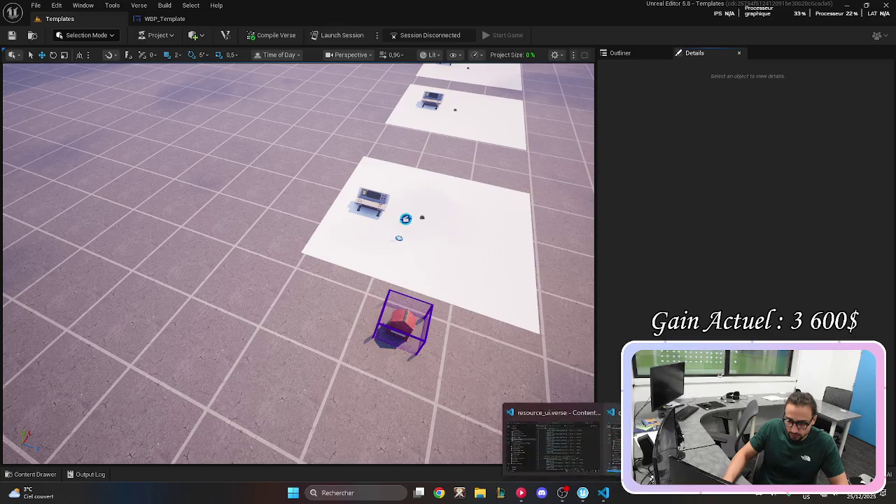
left_click(553, 441)
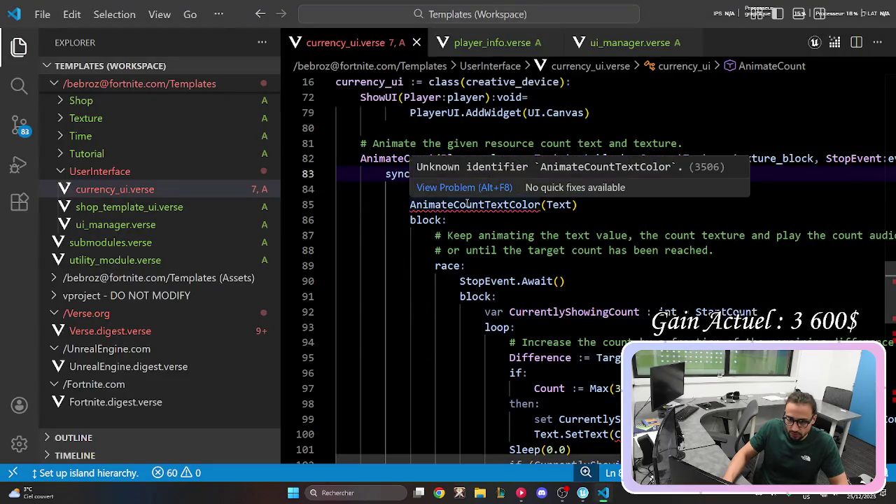
scroll(597, 274, "down", 5)
scroll(659, 240, "up", 6)
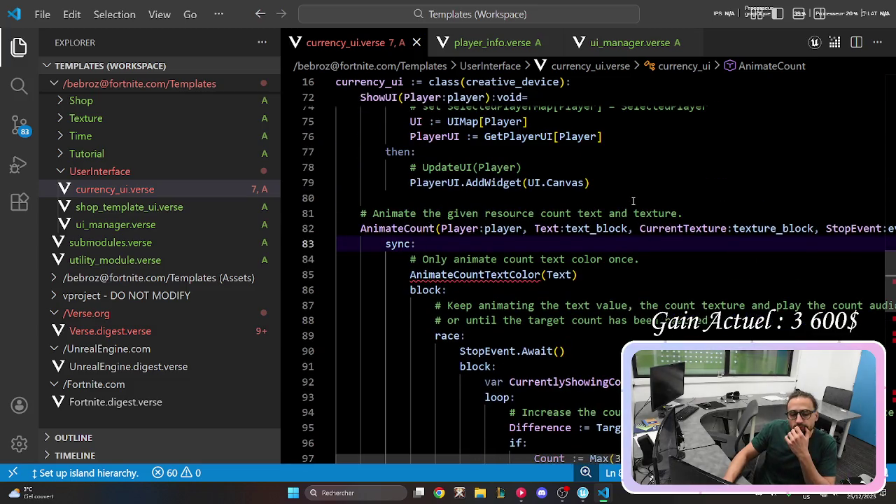
scroll(630, 210, "down", 3)
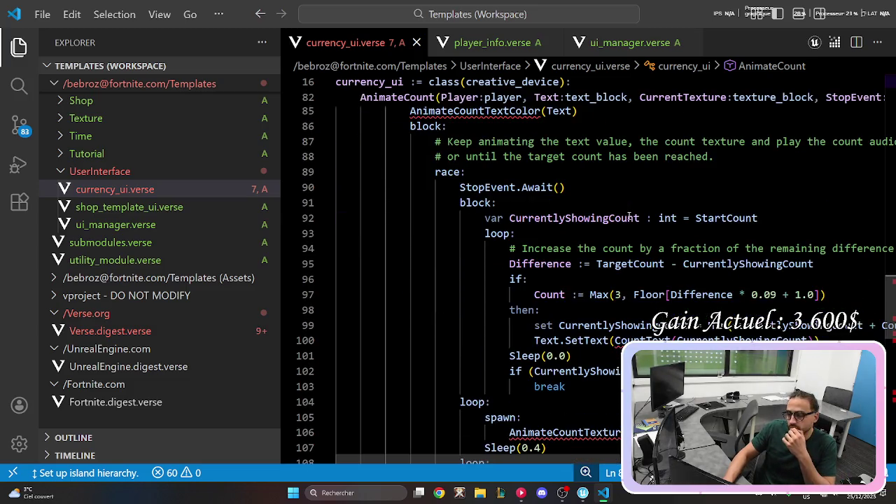
scroll(629, 217, "up", 2)
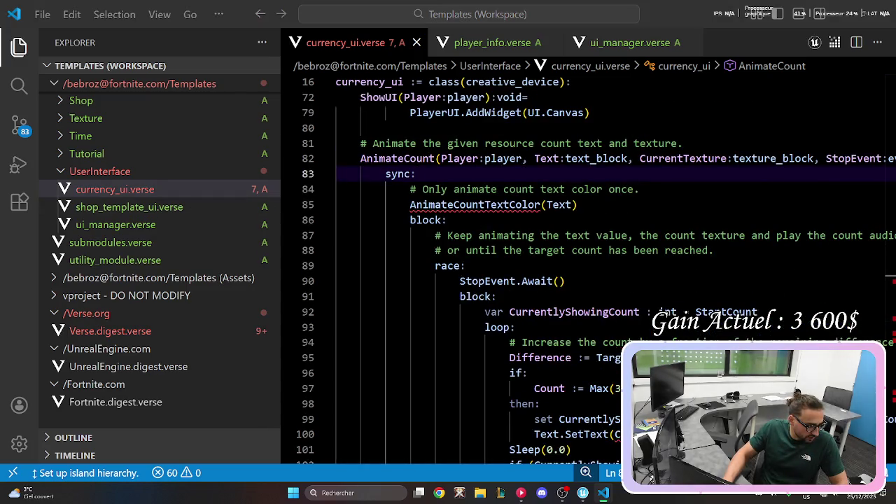
scroll(605, 319, "down", 9)
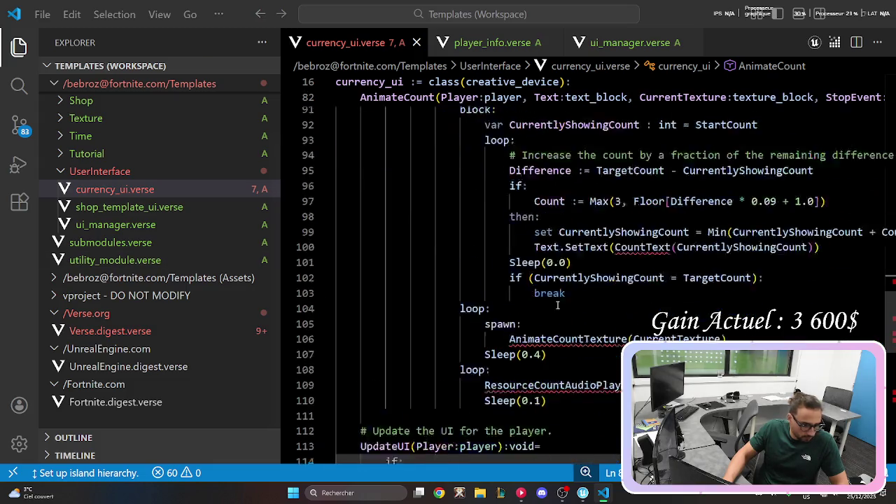
Paste the AnimateCountTextColor function after ShowUI and save currency_ui.verse.
left_click(514, 158)
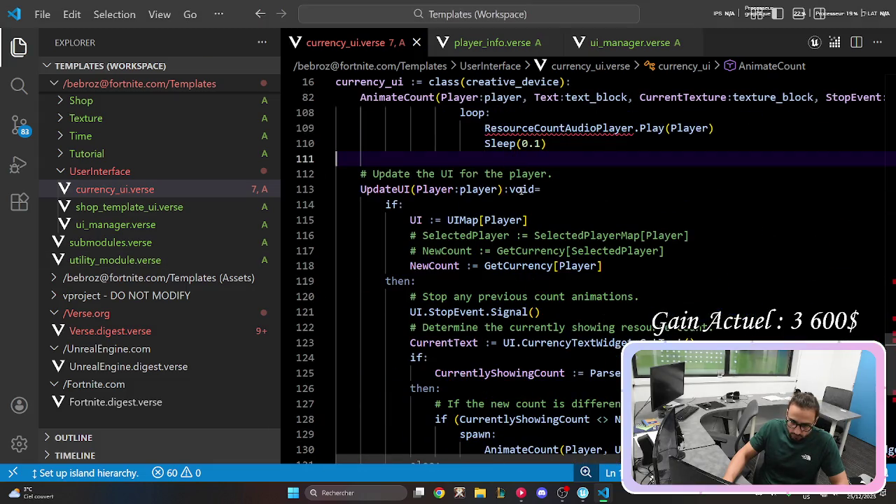
scroll(557, 215, "up", 9)
scroll(557, 216, "up", 1)
left_click(416, 175)
key("Return")
key("ctrl+v")
key("ctrl+s")
Bring the AnimateCount counting loop into view.
scroll(561, 267, "down", 6)
scroll(562, 267, "down", 2)
left_click(721, 228)
scroll(721, 229, "down", 2)
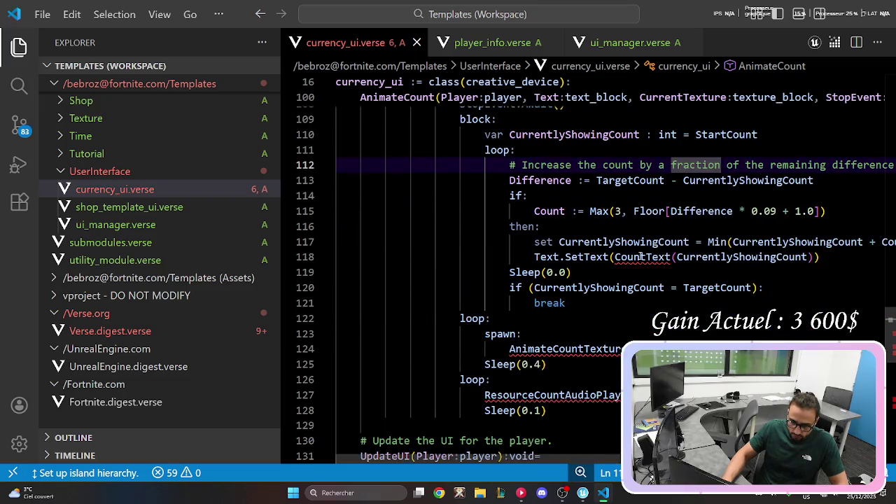
mouse_move(642, 257)
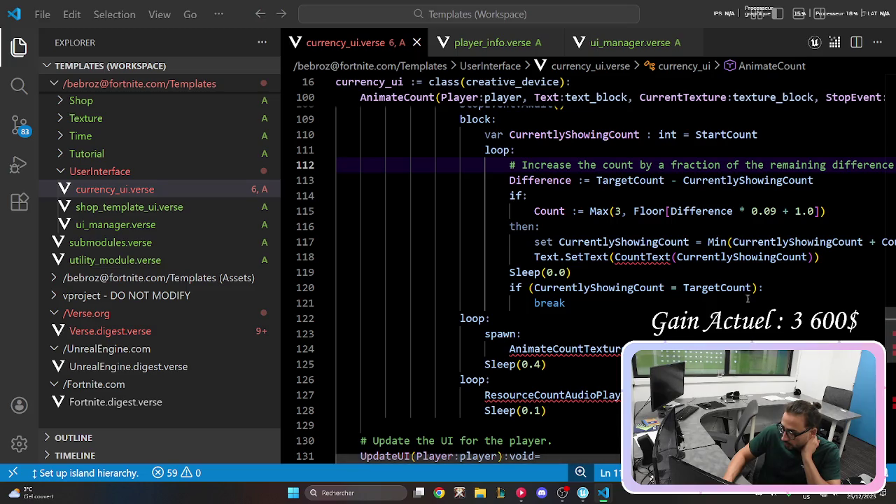
Look over the AnimateCountTextColor blink code around the Sleep(0.0) line.
left_click(591, 278)
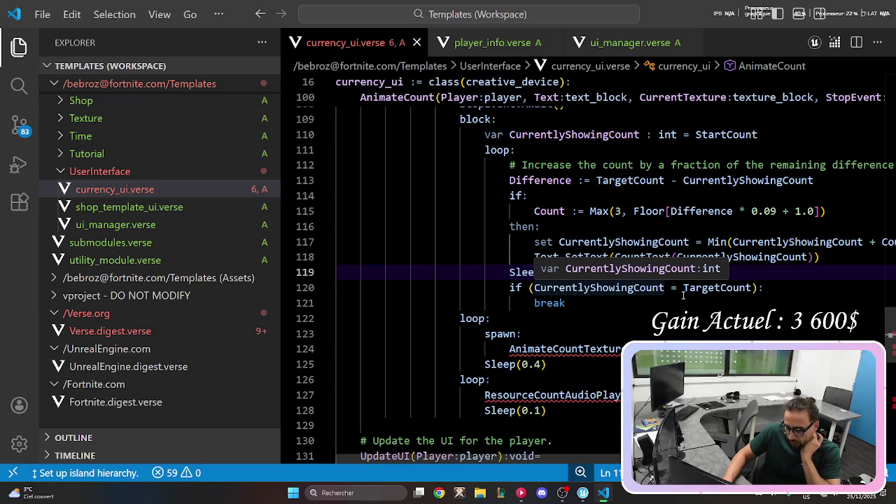
scroll(641, 304, "up", 2)
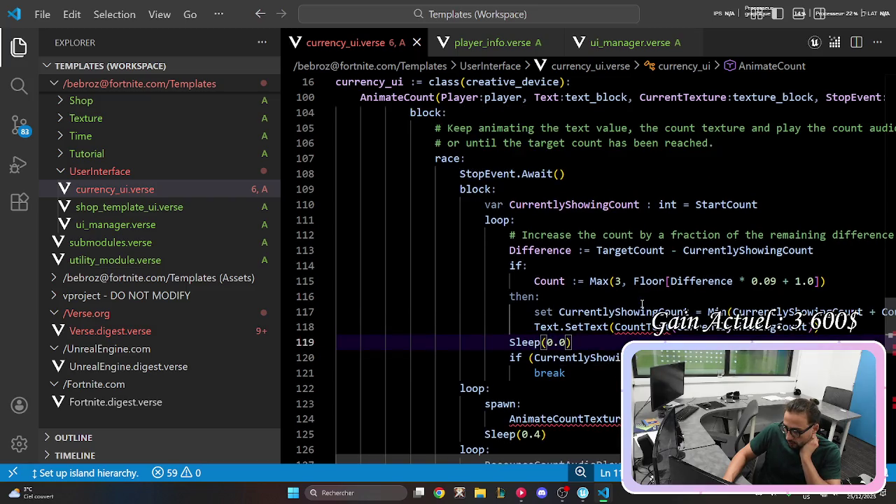
scroll(642, 304, "up", 1)
scroll(648, 301, "up", 8)
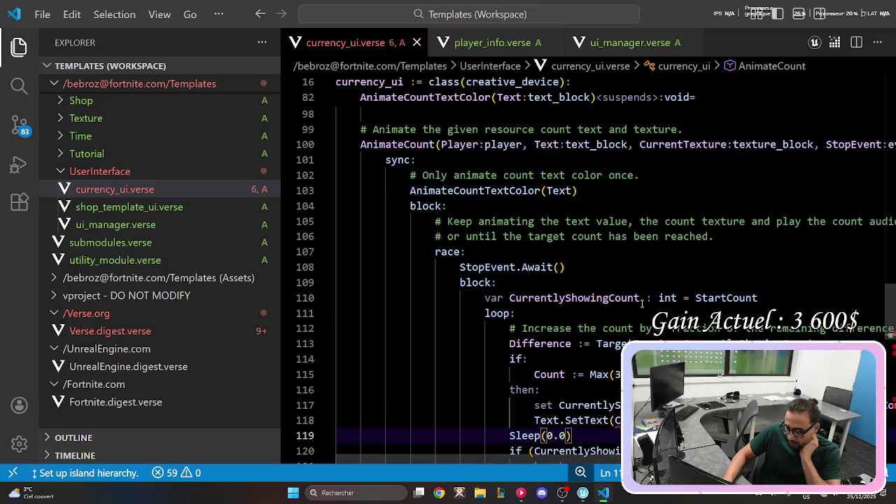
scroll(648, 302, "down", 7)
scroll(658, 305, "up", 5)
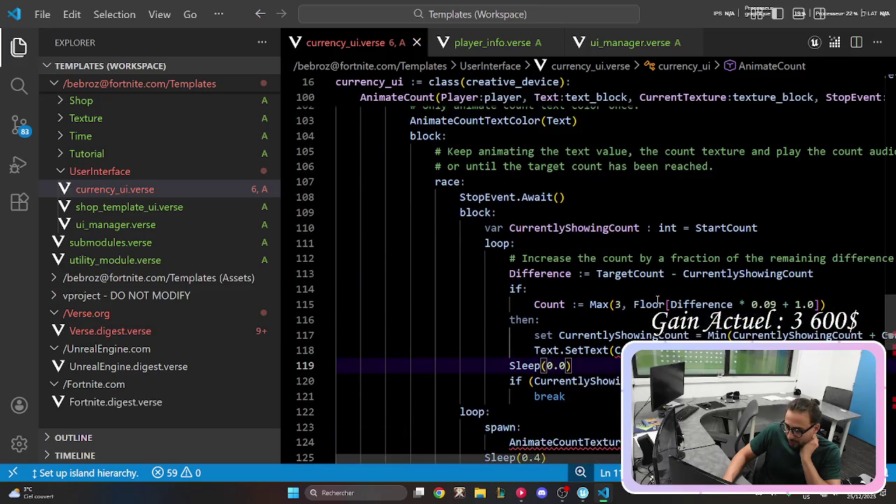
scroll(662, 308, "up", 3)
Select and delete the color-blink lines in AnimateCountTextColor.
left_click(510, 264)
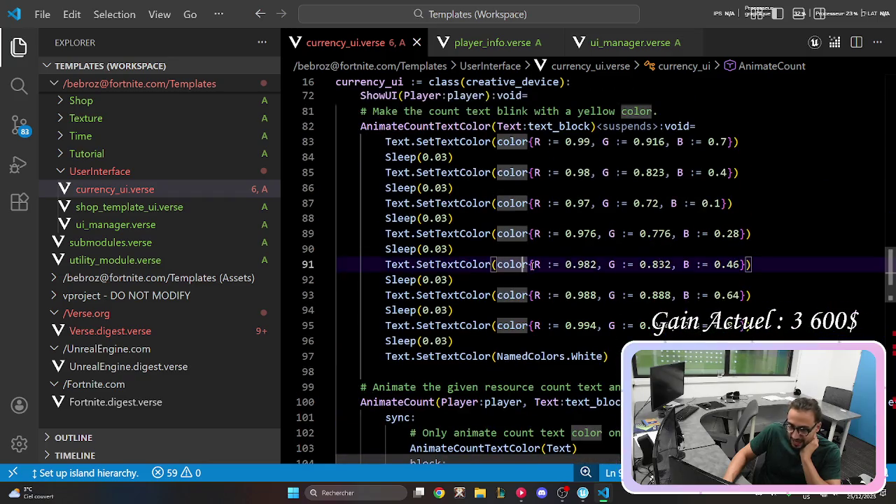
mouse_move(609, 356)
left_mouse_down()
mouse_move(355, 153)
mouse_move(359, 126)
left_mouse_up()
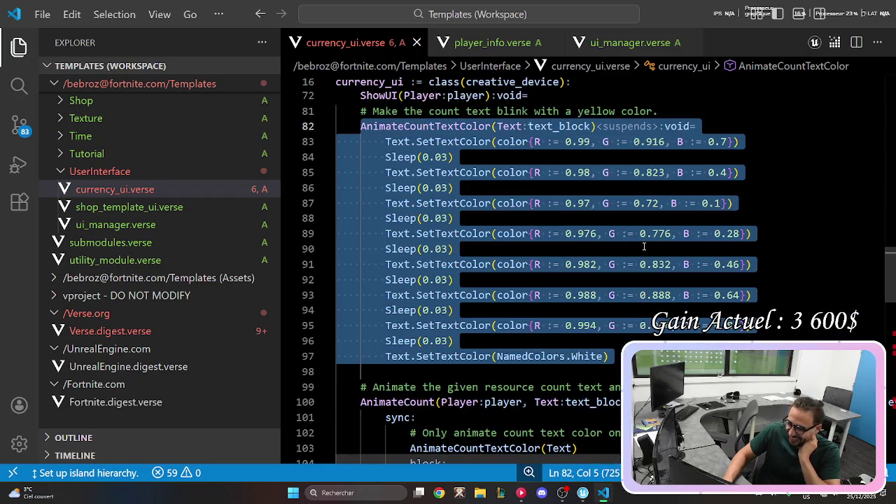
left_click(644, 246)
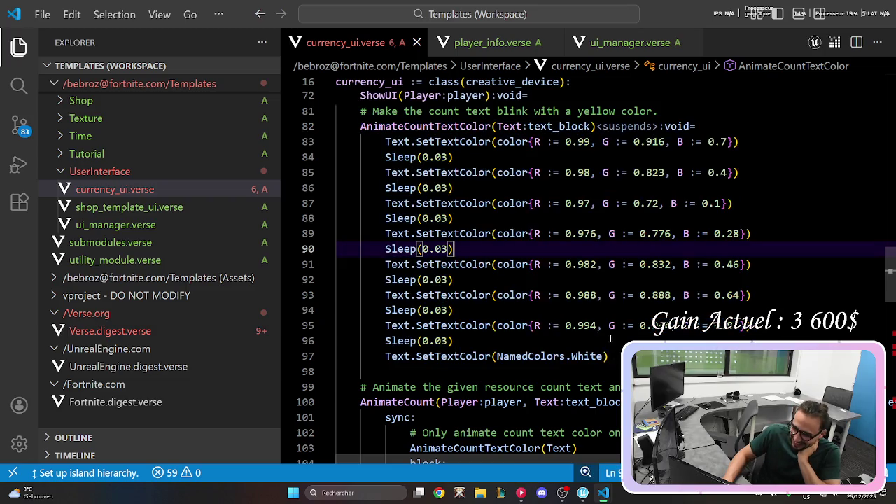
scroll(619, 355, "up", 1)
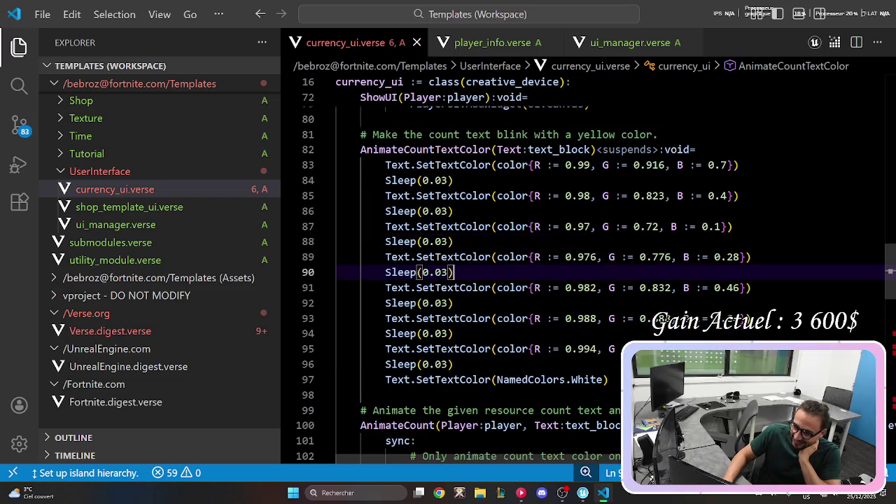
scroll(630, 280, "down", 1)
scroll(630, 280, "up", 1)
Jump to the CreateUI definition and inspect the NamedColors.White line and line 95 color values.
left_click(651, 98)
left_click(651, 98)
scroll(607, 236, "down", 5)
scroll(607, 237, "up", 10)
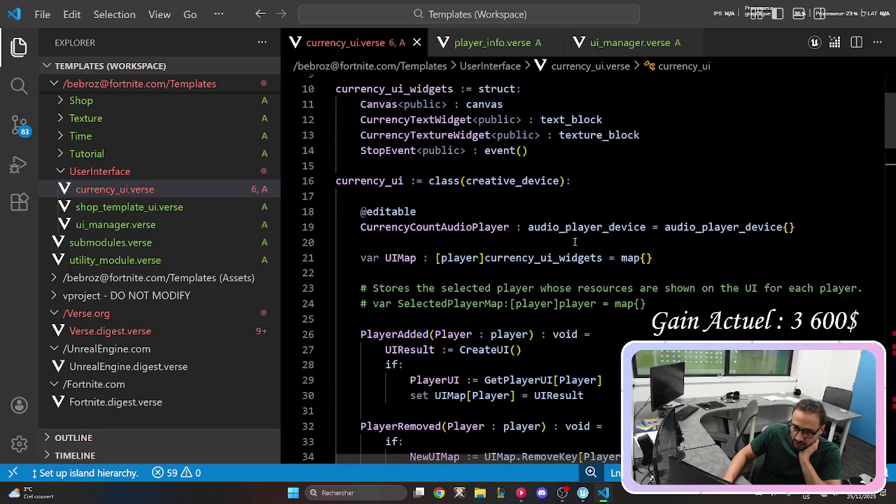
scroll(763, 172, "down", 3)
scroll(510, 239, "down", 13)
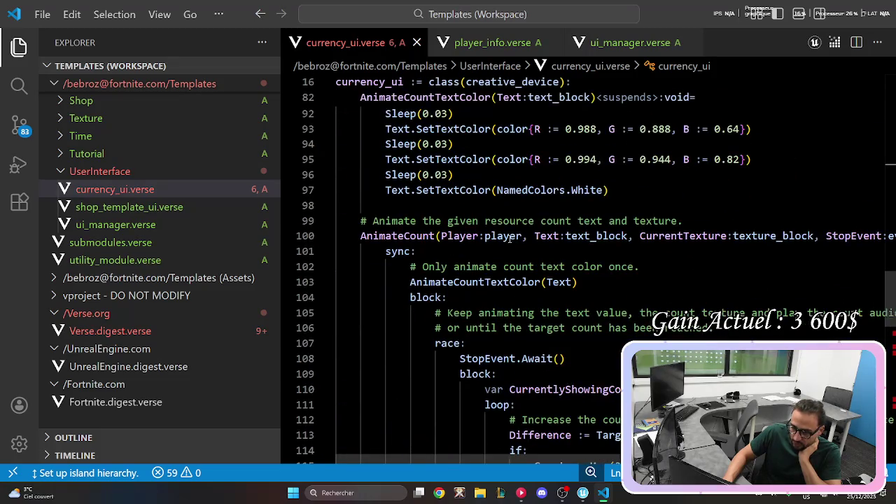
scroll(509, 239, "up", 2)
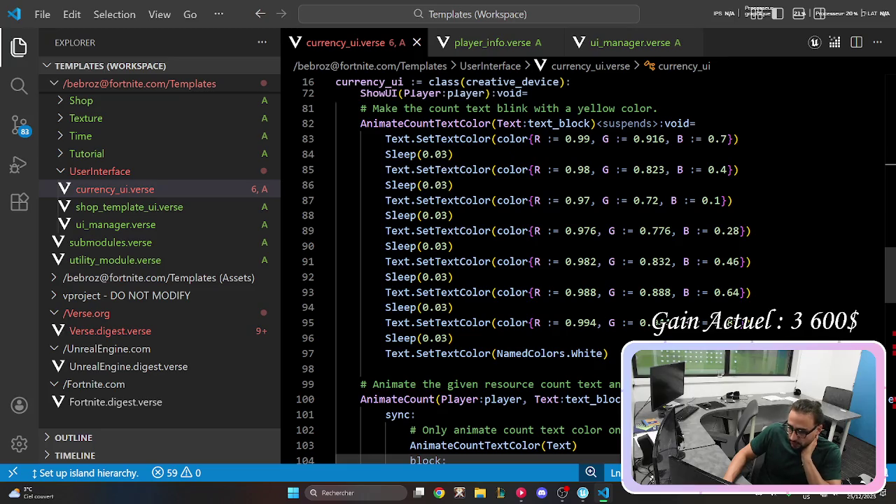
triple_click(574, 353)
left_click(532, 323)
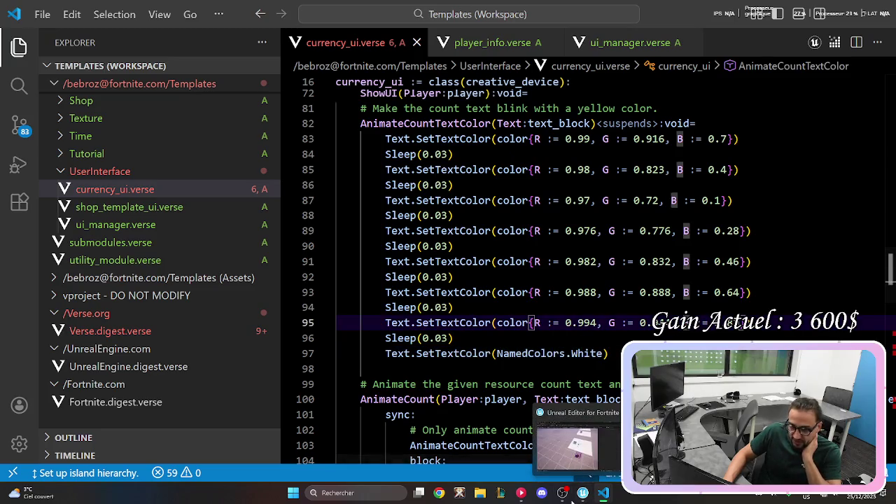
Move to the line 96 Sleep call, then open Templates Content in UEFN's Content Drawer.
left_click(576, 441)
key("alt+Tab")
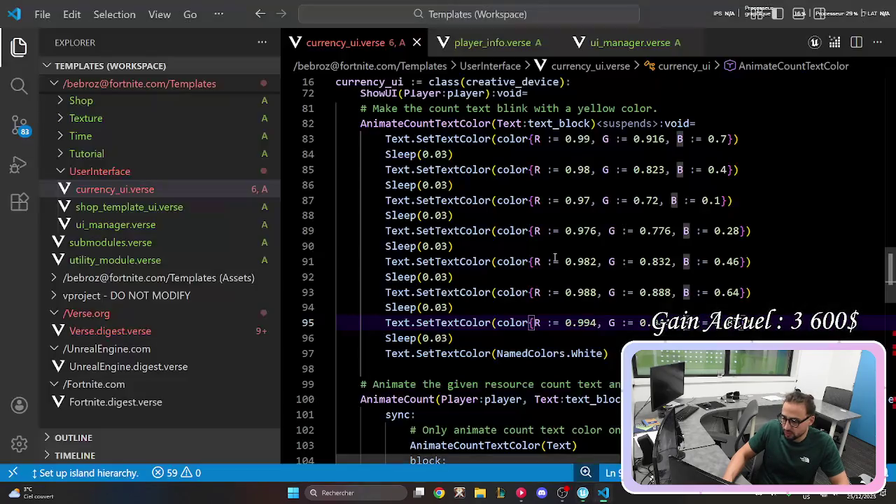
key("Down")
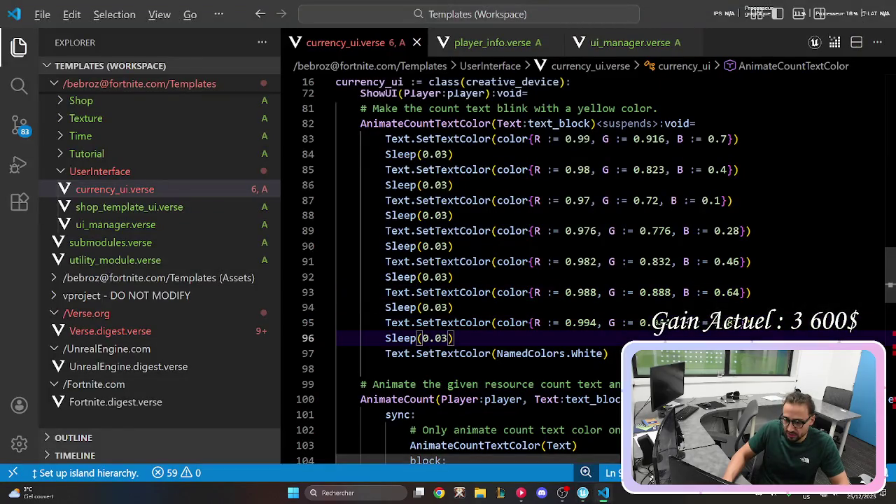
key("alt+Tab")
key("ctrl+space")
double_click(290, 301)
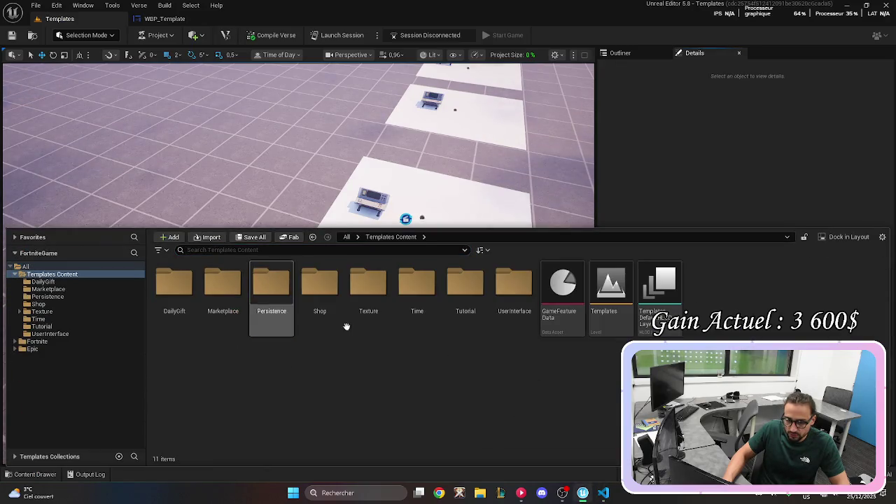
Open the UserInterface folder, close the drawer, and return to the AnimateCountTextColor header in VS Code.
double_click(508, 296)
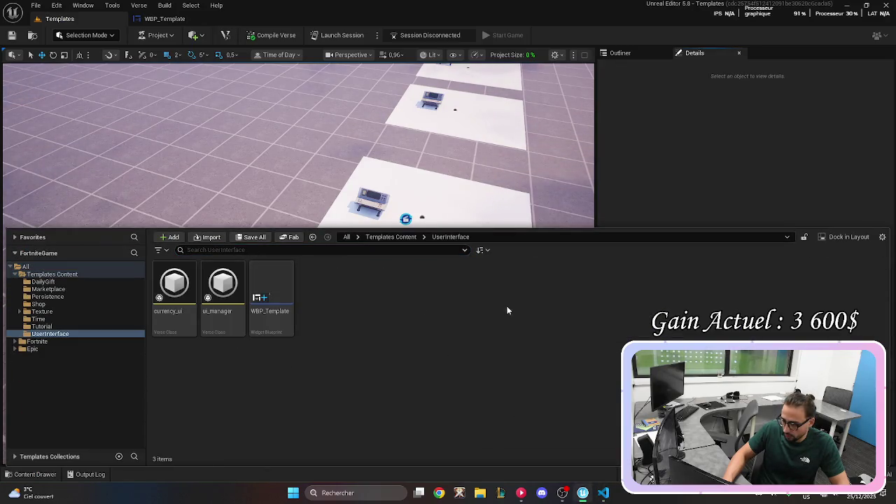
left_click(661, 133)
key("alt+Tab")
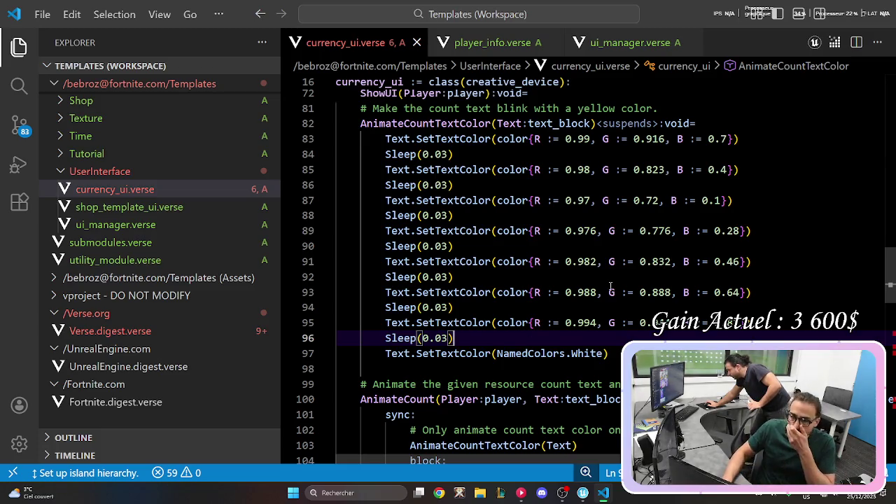
scroll(700, 210, "up", 2)
left_click(711, 193)
Draft a 'var i := 1' counter and an empty for loop in AnimateCountTextColor.
key("Return")
type("for (")
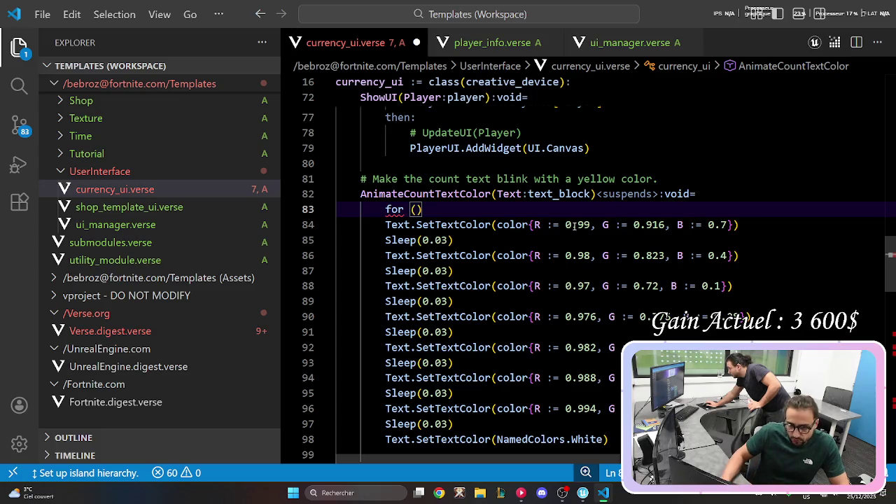
left_click_drag(565, 225, 596, 224)
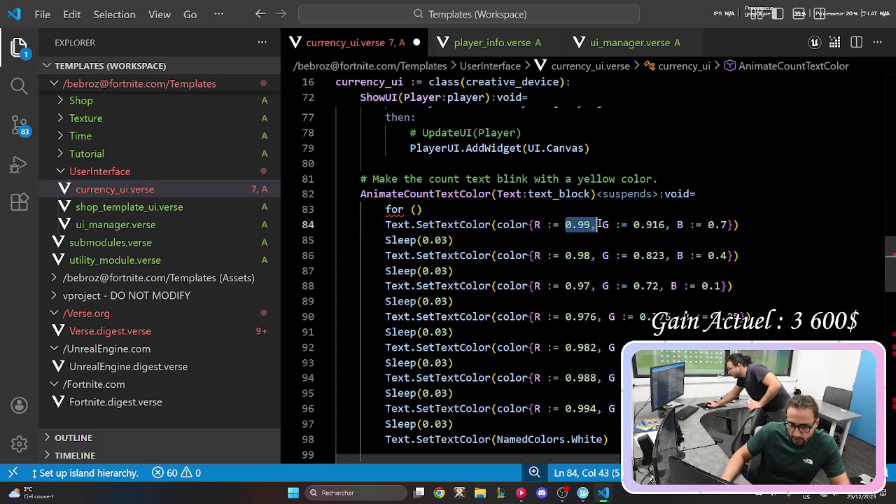
type("i")
key("Up")
key("Up")
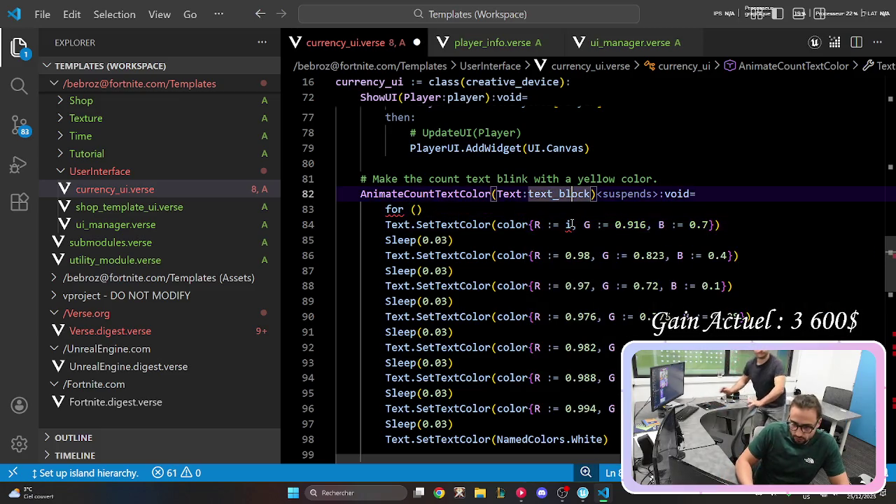
key("End")
key("Return")
type("var iu")
key("BackSpace")
type(":= 1")
key("Down")
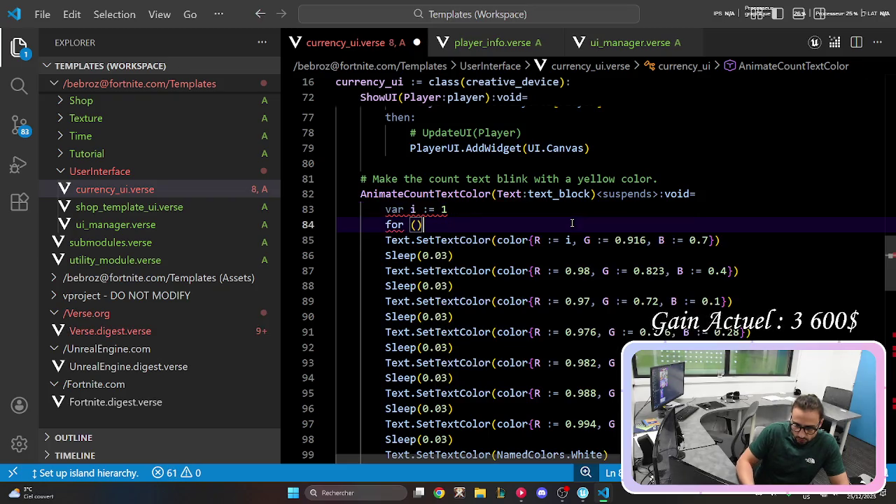
Drop the var keyword, make the counter's initial value 1.0, and save currency_ui.verse.
key("ctrl+z")
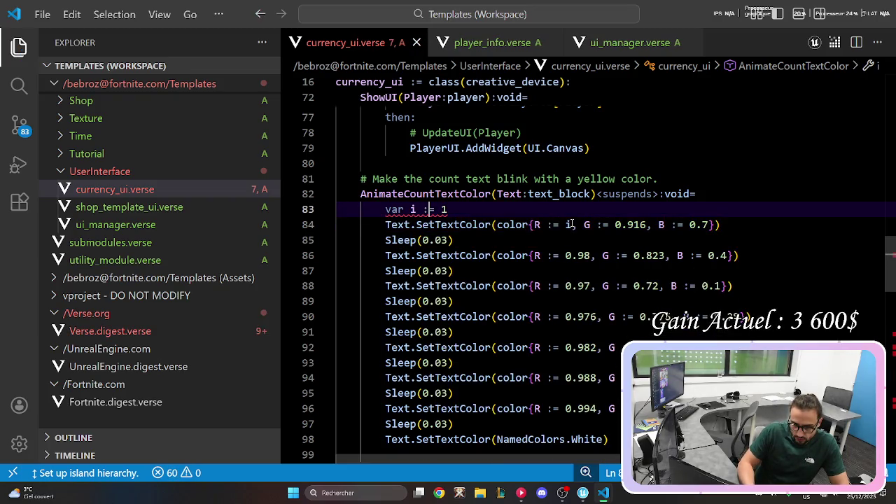
key("Left")
key("Left")
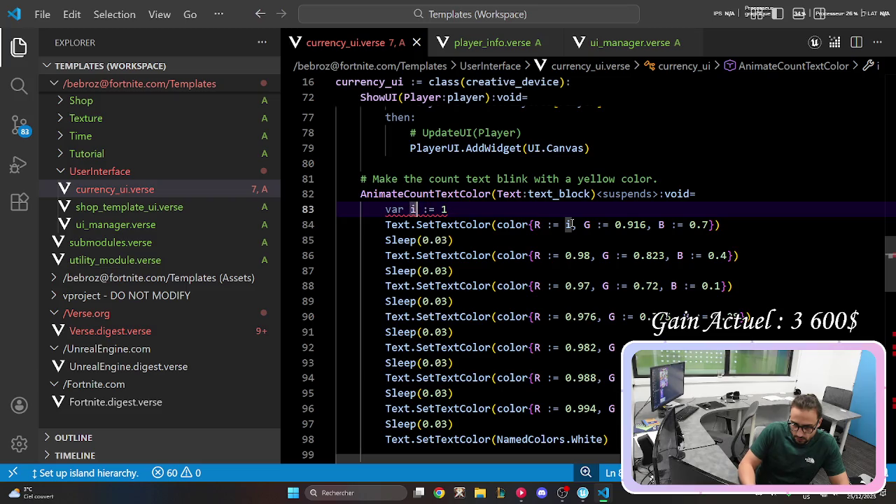
key("BackSpace")
key("BackSpace")
key("BackSpace")
key("Down")
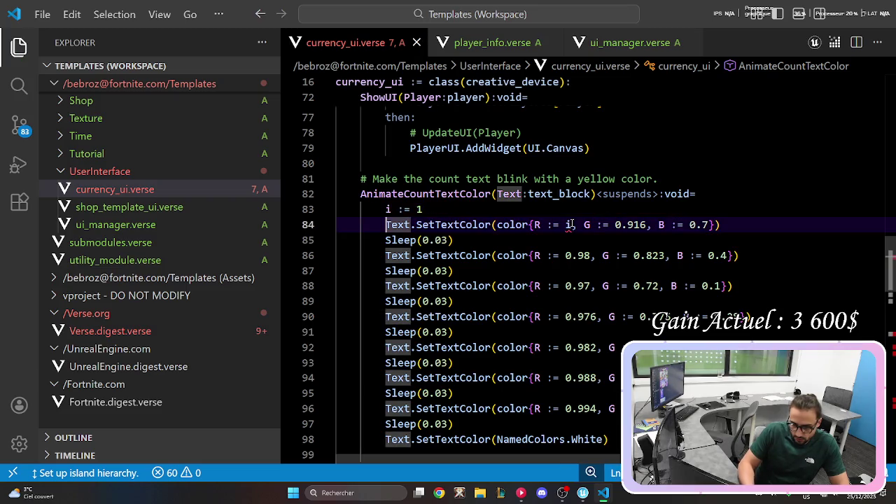
key("ctrl+Right")
key("ctrl+Right")
key("ctrl+Right")
mouse_move(568, 224)
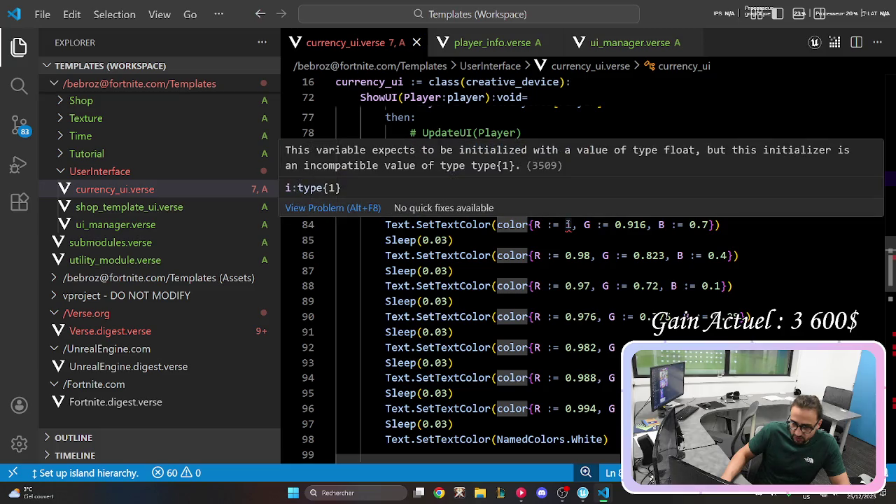
key("Up")
type(".0")
left_click(558, 182)
key("ctrl+s")
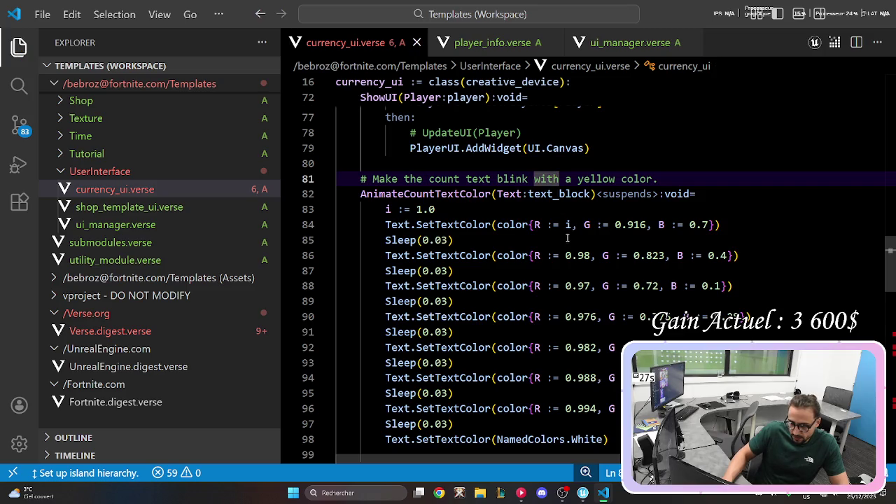
mouse_move(568, 223)
Rewrite the counter line as a var and add another empty for loop line.
key("Down")
key("Down")
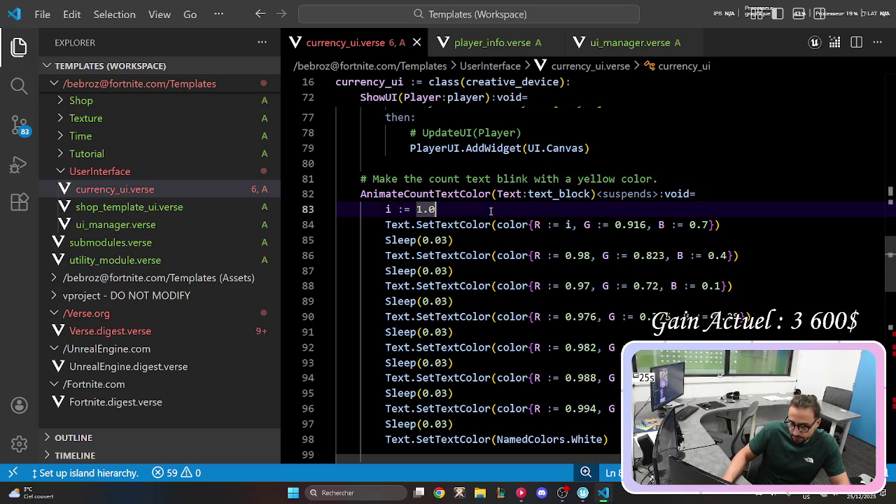
key("BackSpace")
key("BackSpace")
key("BackSpace")
key("Home")
type("var")
key("End")
key("Return")
type("for (")
key("Up")
key("End")
key("BackSpace")
key("BackSpace")
key("BackSpace")
type("u")
Undo back to the original R := 0.99 colour steps and scroll down to AnimateCount.
key("ctrl+z")
key("ctrl+z")
key("ctrl+z")
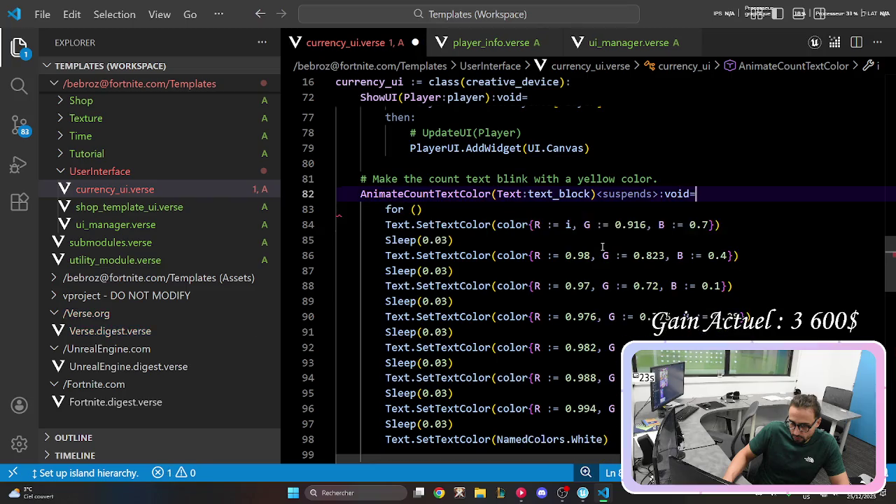
key("ctrl+z")
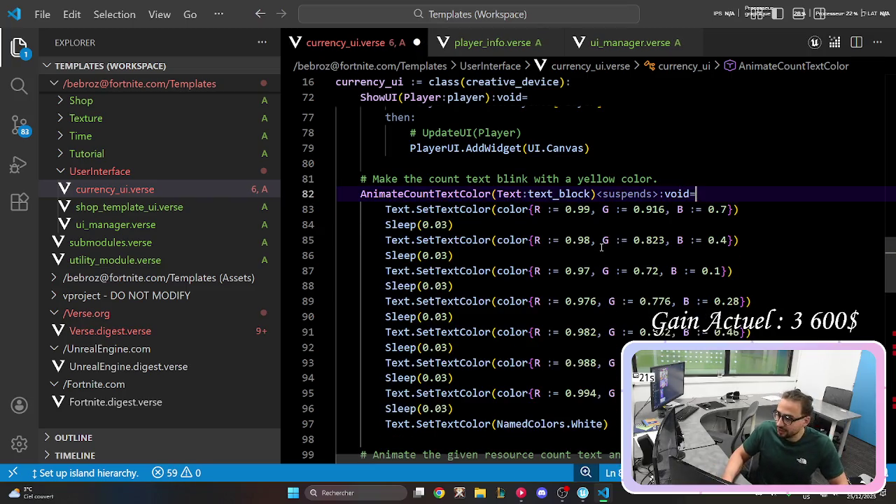
key("ctrl+z")
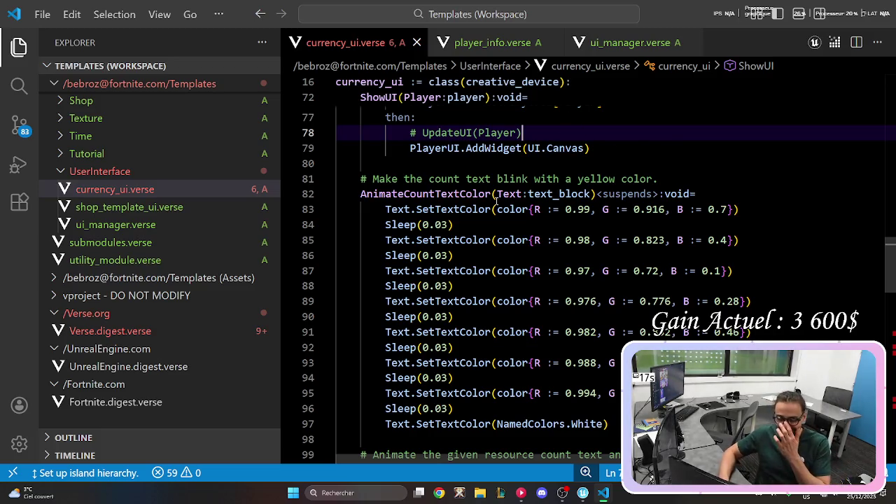
scroll(559, 177, "down", 2)
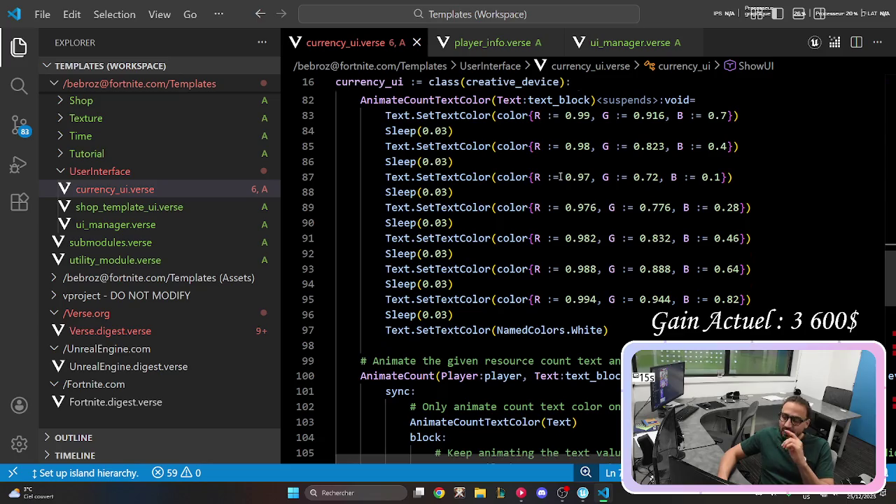
scroll(555, 177, "up", 1)
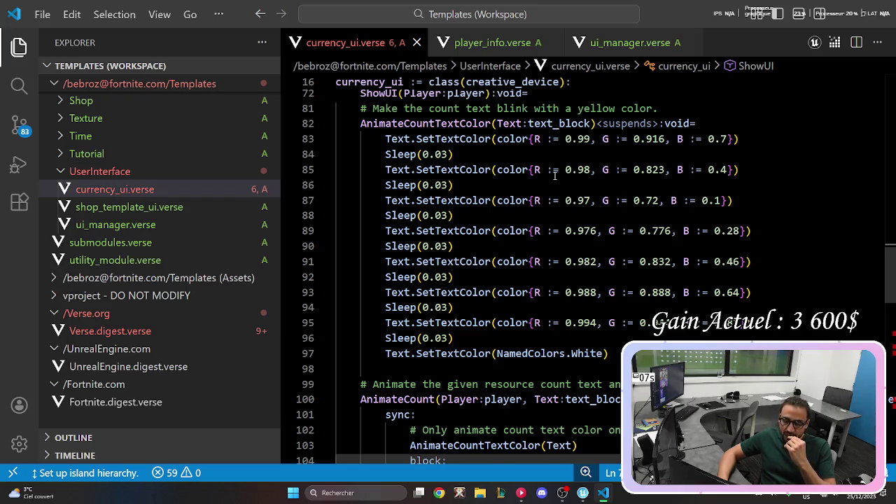
scroll(555, 177, "down", 1)
scroll(555, 177, "up", 2)
scroll(555, 177, "down", 1)
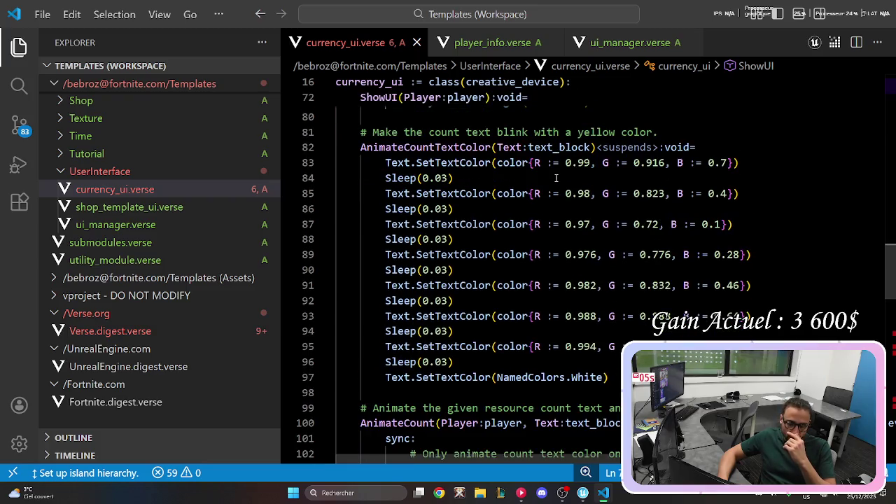
scroll(556, 178, "down", 1)
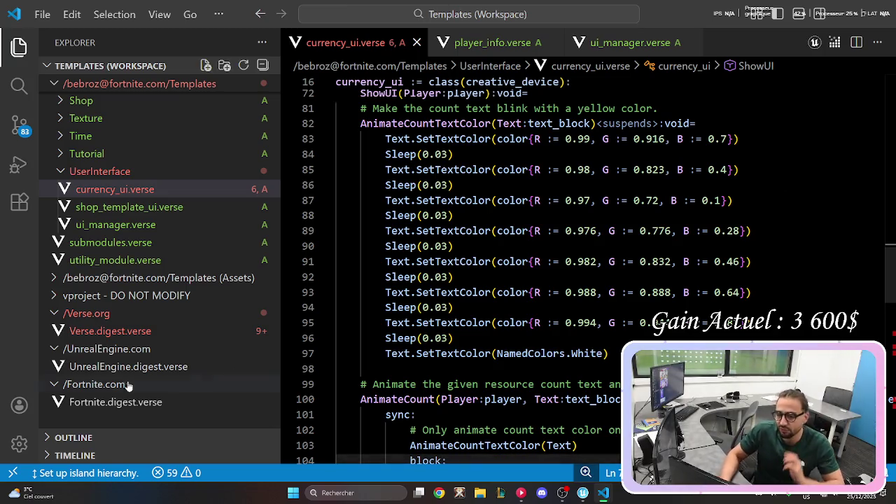
scroll(511, 250, "down", 5)
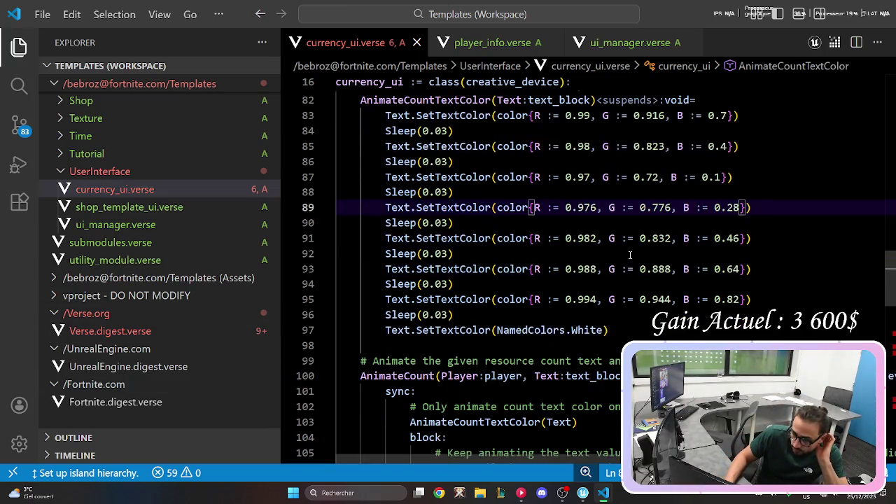
scroll(632, 259, "down", 8)
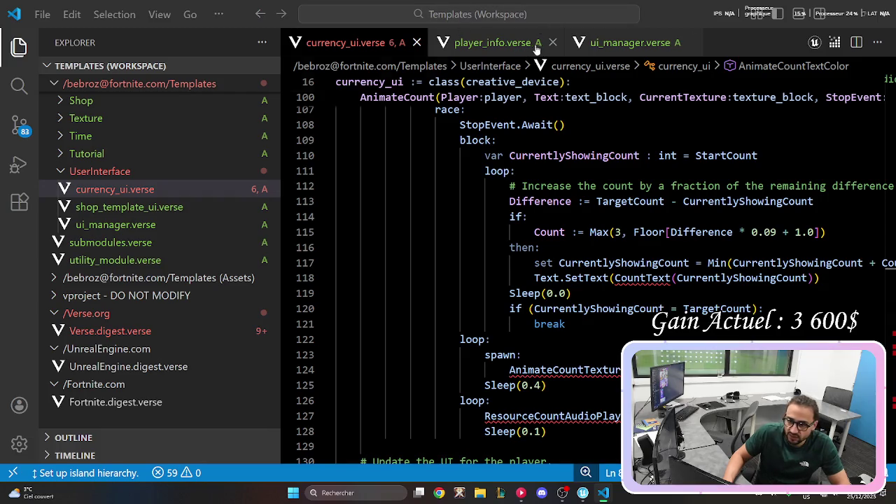
Open and close player_info.verse, then tidy the end of utility_module.verse and save it.
left_click(471, 45)
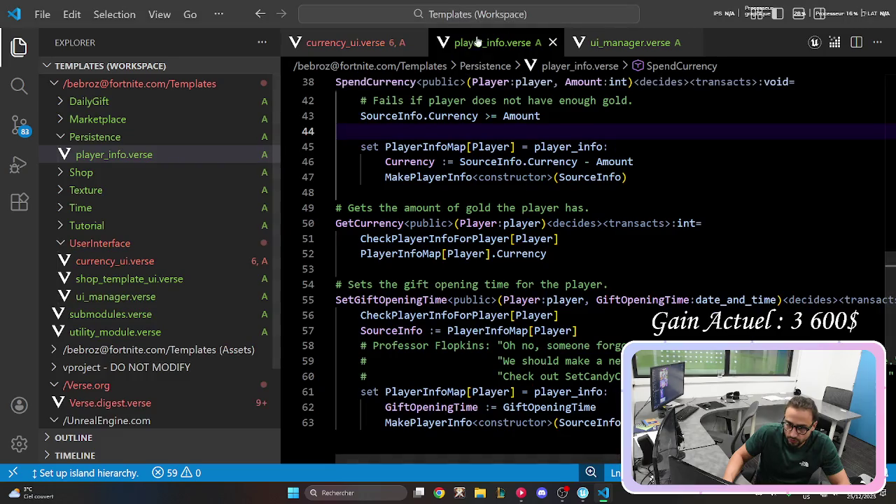
middle_click(512, 40)
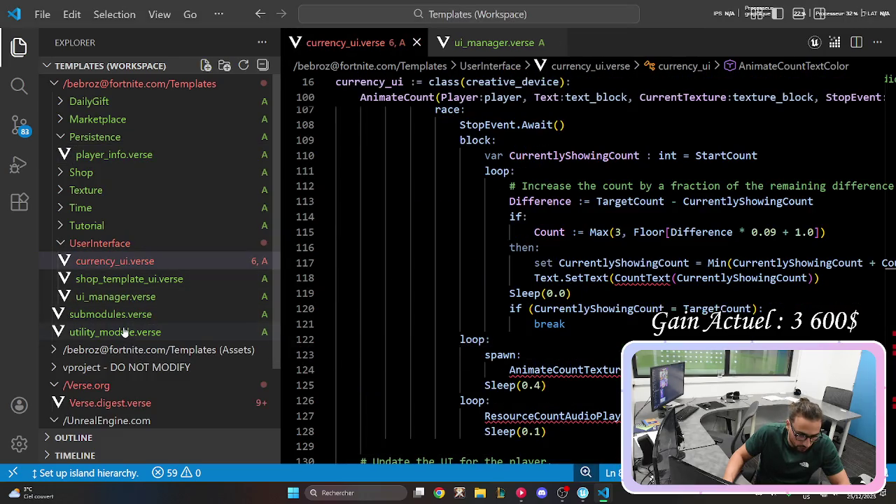
left_click(123, 333)
scroll(585, 360, "down", 7)
left_click(586, 360)
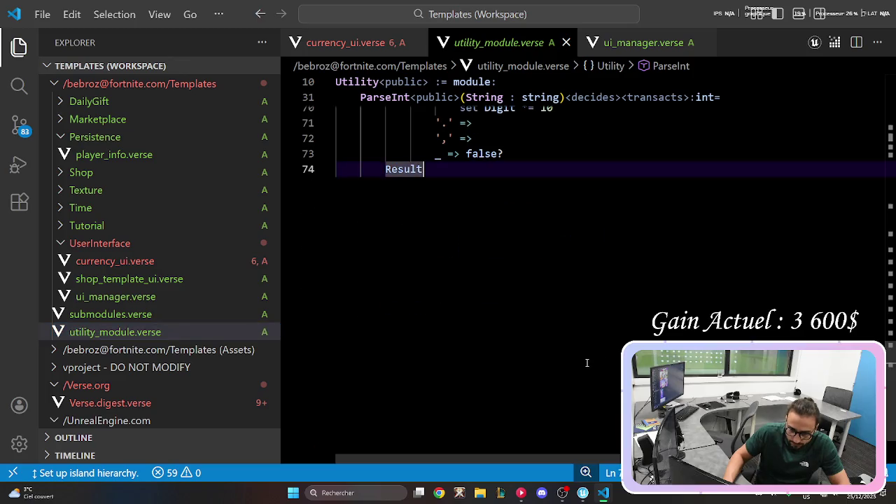
key("Return")
key("Return")
key("BackSpace")
key("BackSpace")
key("ctrl+s")
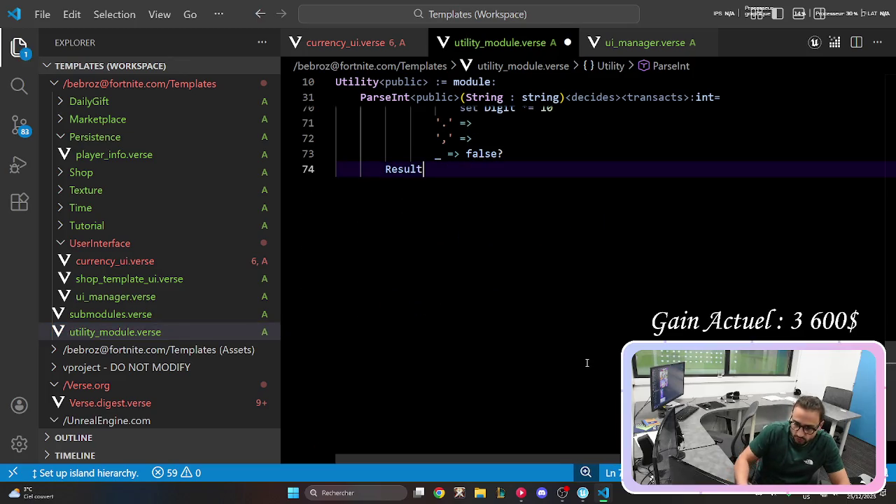
Paste the CountText localized message function into the Utility module, save, then switch to ui_manager.verse.
scroll(820, 129, "up", 20)
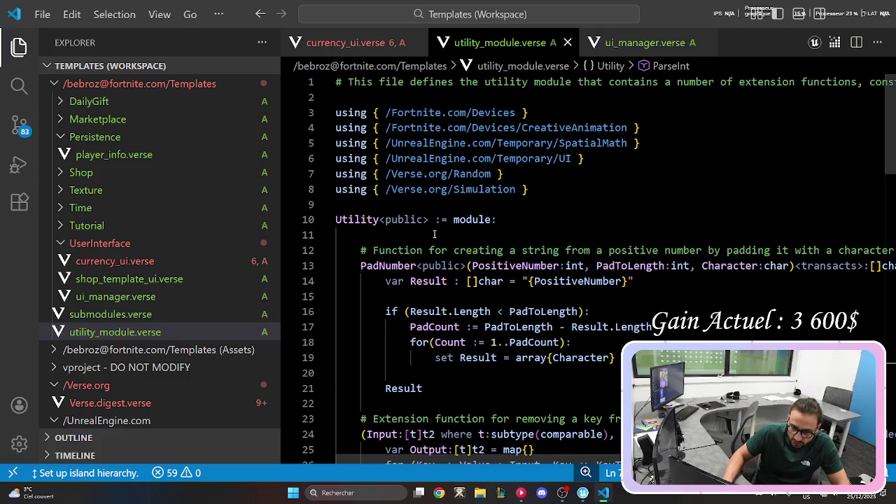
left_click(439, 243)
scroll(448, 252, "down", 2)
key("Return")
key("Return")
type("CountText<public><localizes>(Count:int):message = \"{Count}\"")
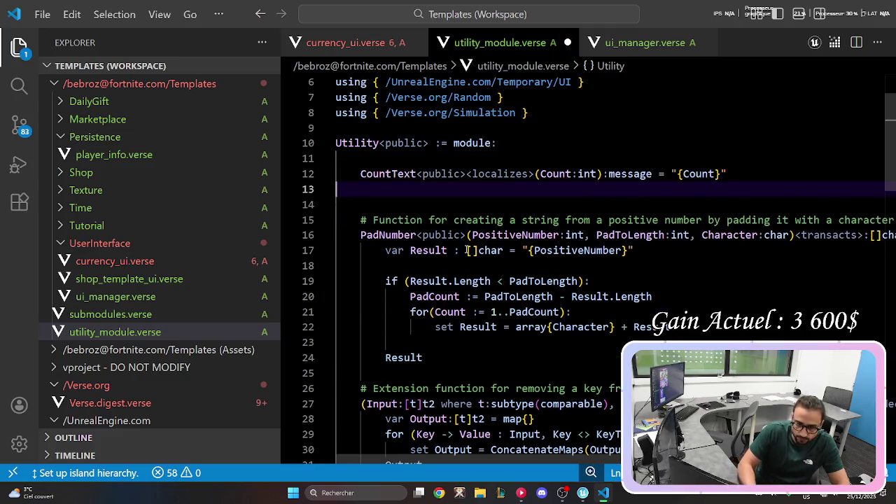
key("BackSpace")
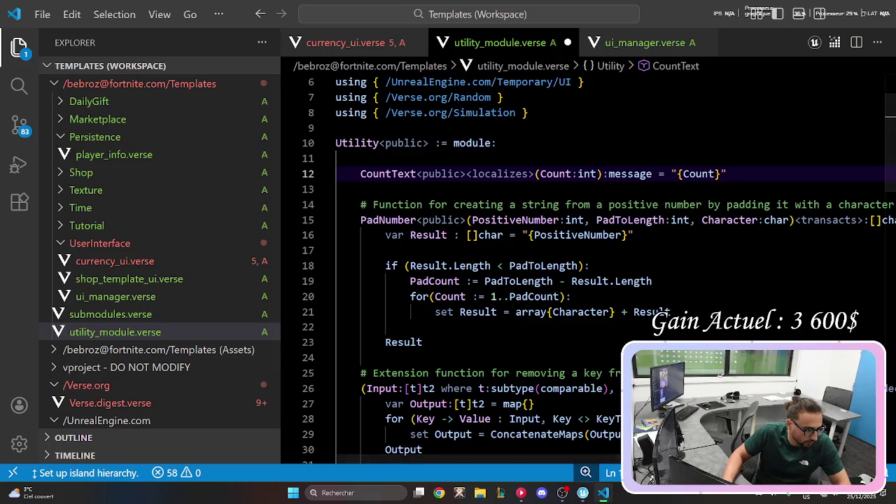
left_click(422, 174)
key("ctrl+s")
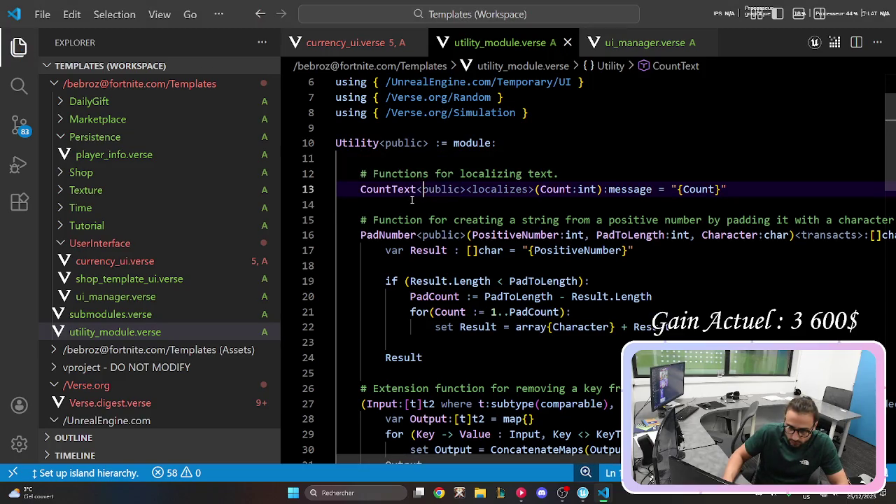
left_click(412, 201)
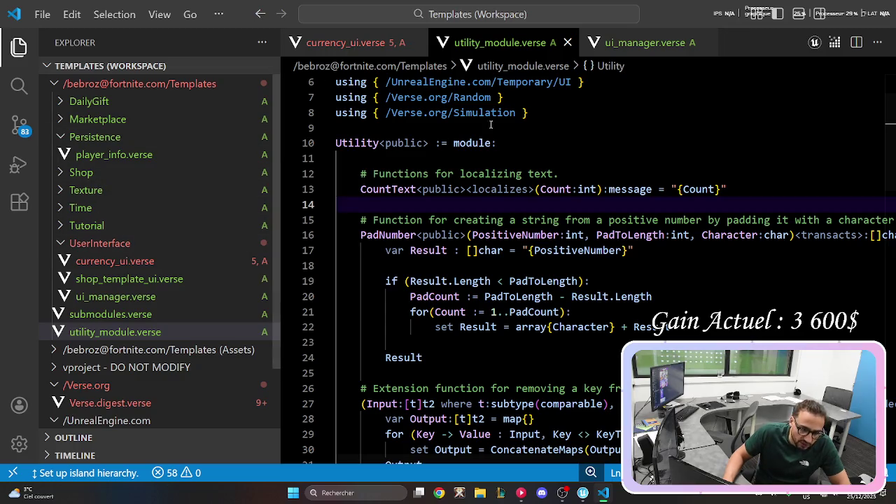
left_click(640, 42)
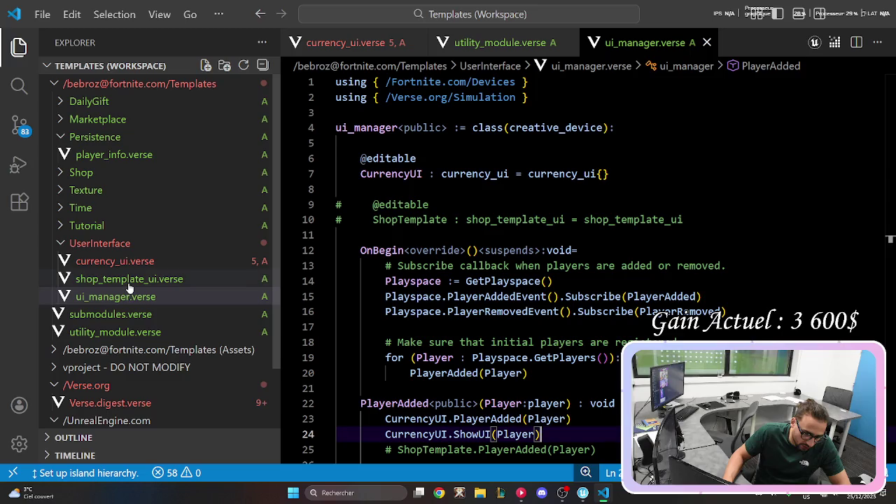
Open currency_ui.verse and step through AnimateCount's loop lines 119–122 using CountText(CurrentlyShowingCount).
left_click(153, 267)
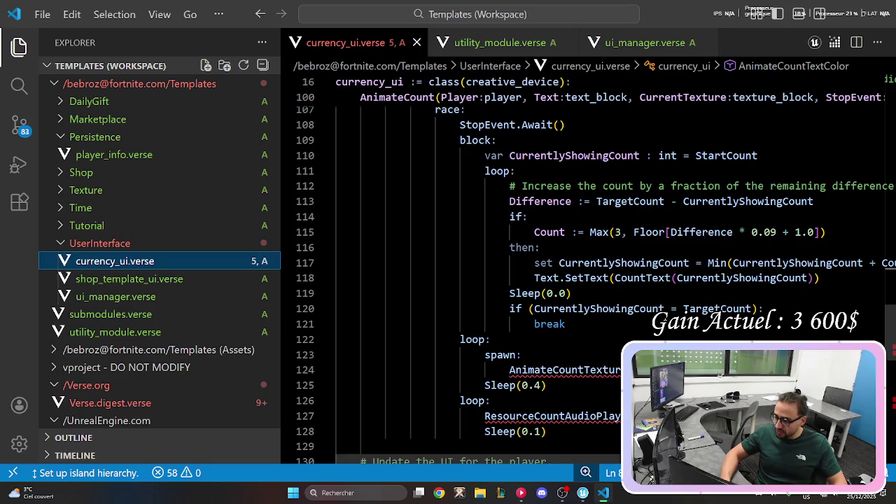
left_click(707, 299)
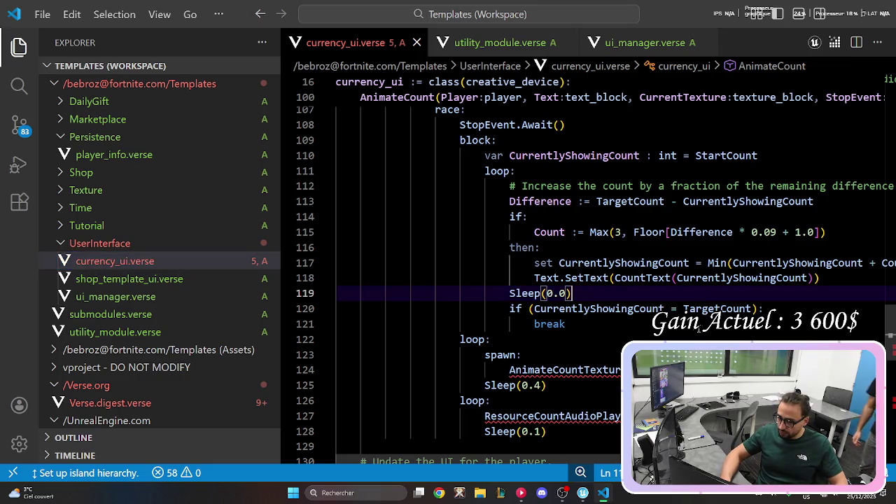
key("Down")
key("Down")
key("Down")
key("Up")
key("Down")
key("Down")
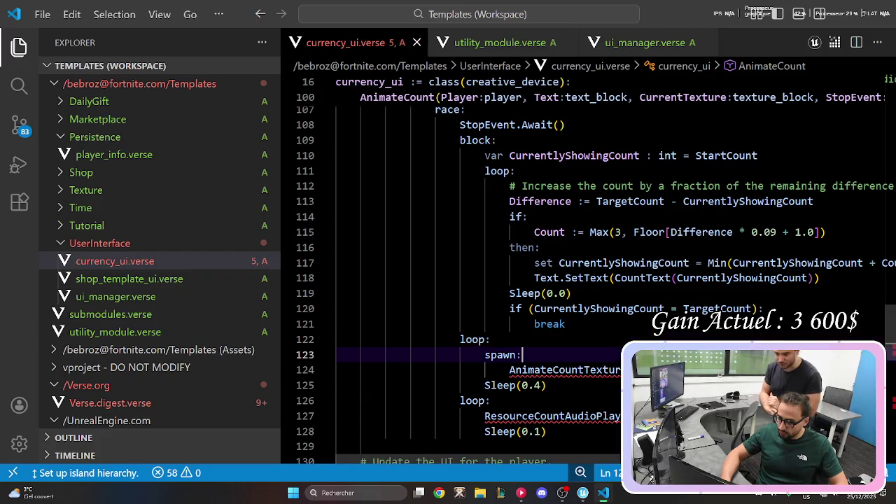
scroll(588, 280, "up", 1)
scroll(600, 420, "down", 1)
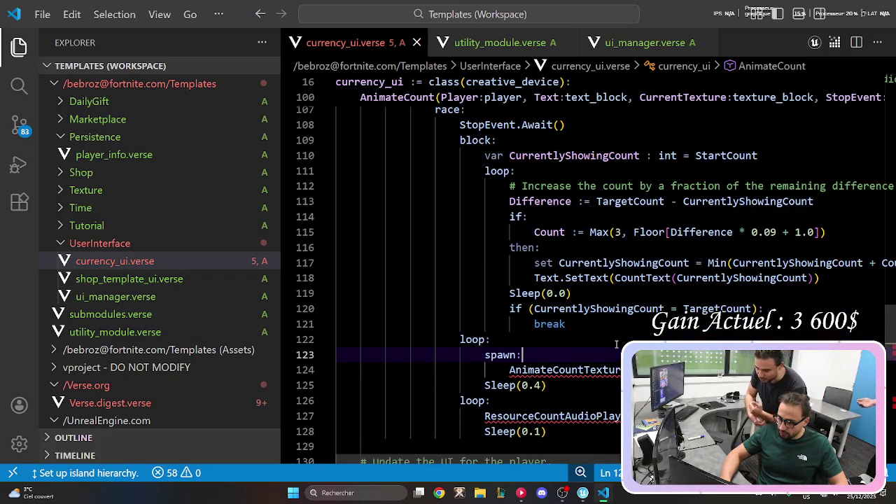
scroll(599, 420, "up", 1)
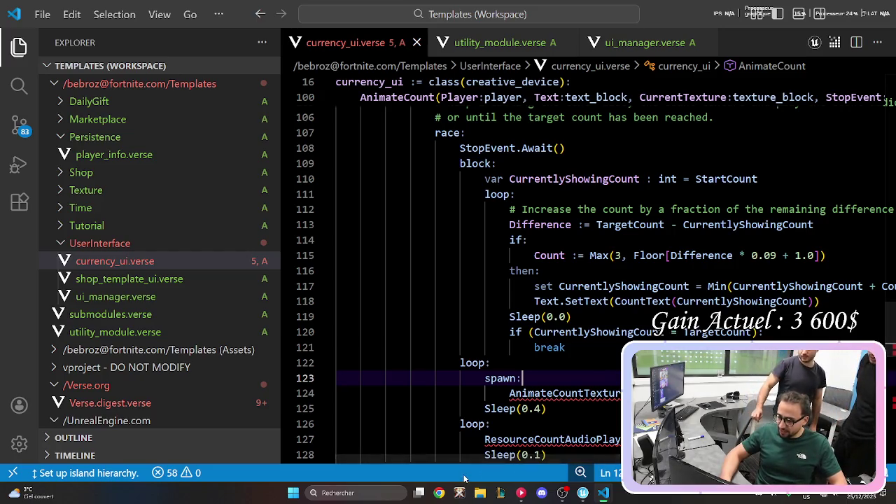
Minimize VS Code, load youtube.com in Chrome and search for 'ragnarok 3'.
left_click(602, 493)
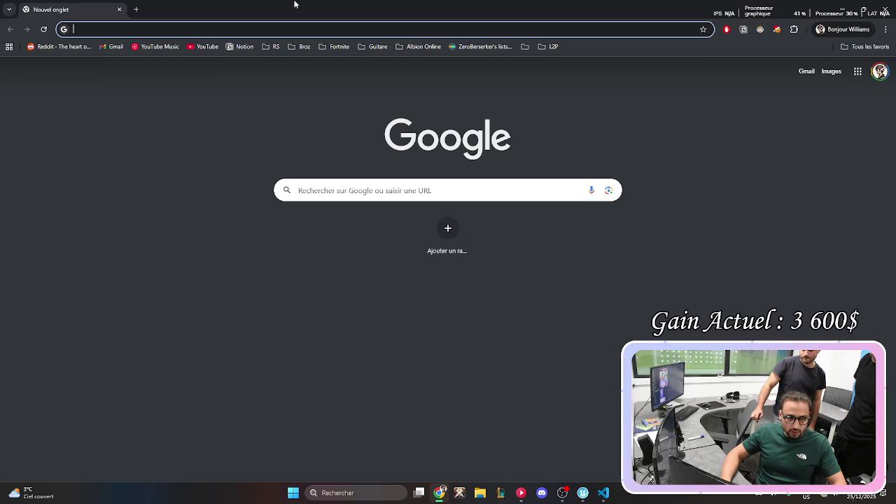
type("youtube.com")
key("Return")
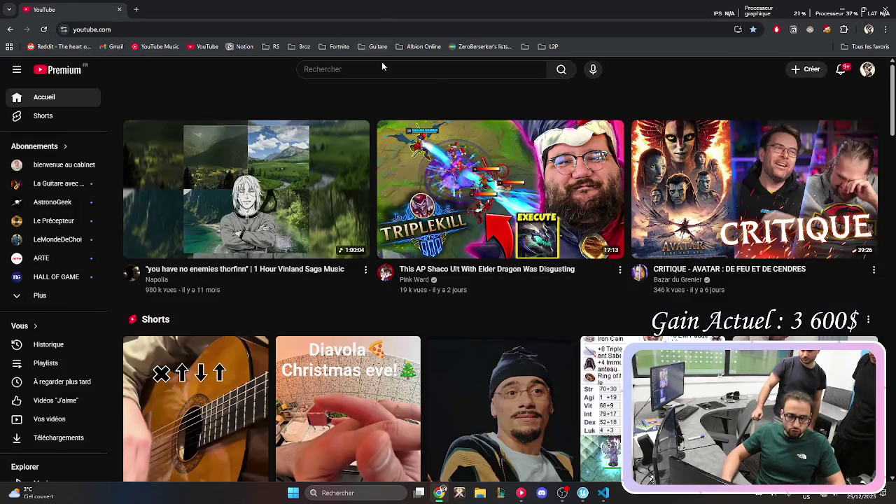
left_click(382, 65)
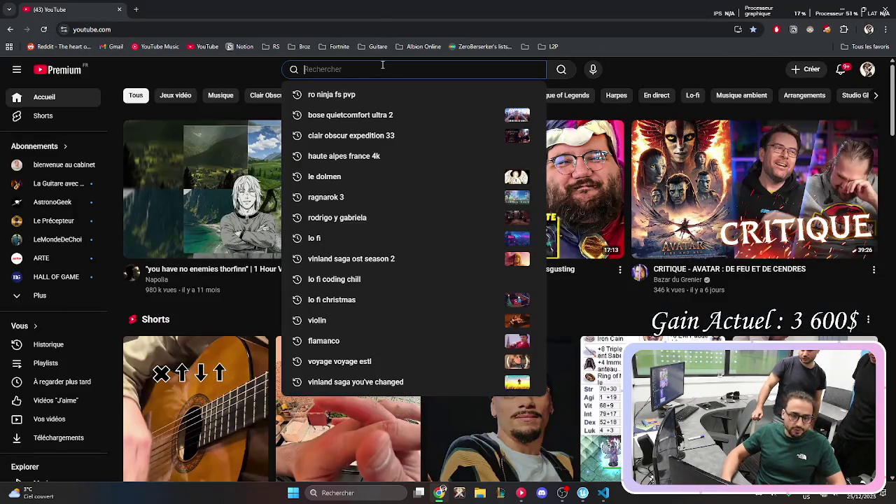
type("ragnarok 3")
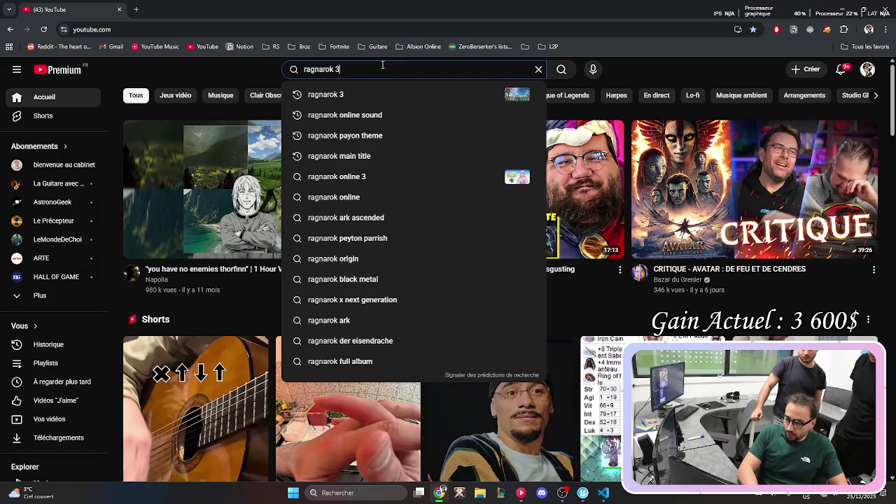
key("Return")
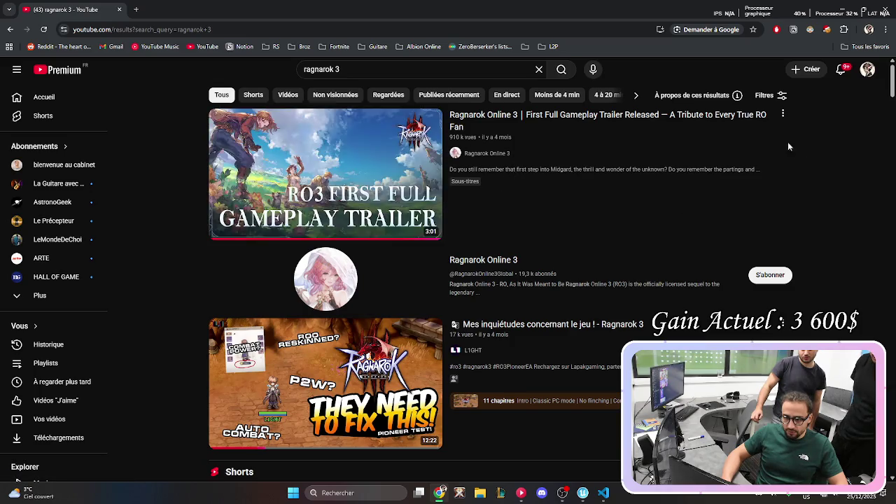
Open and pause the Ragnarok Online 3 trailer, then return to Difference on line 115.
mouse_move(437, 165)
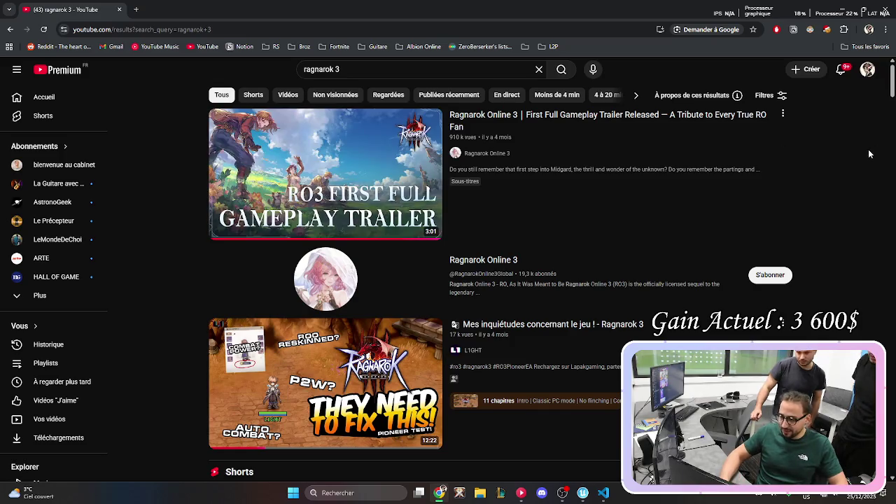
left_click(532, 121)
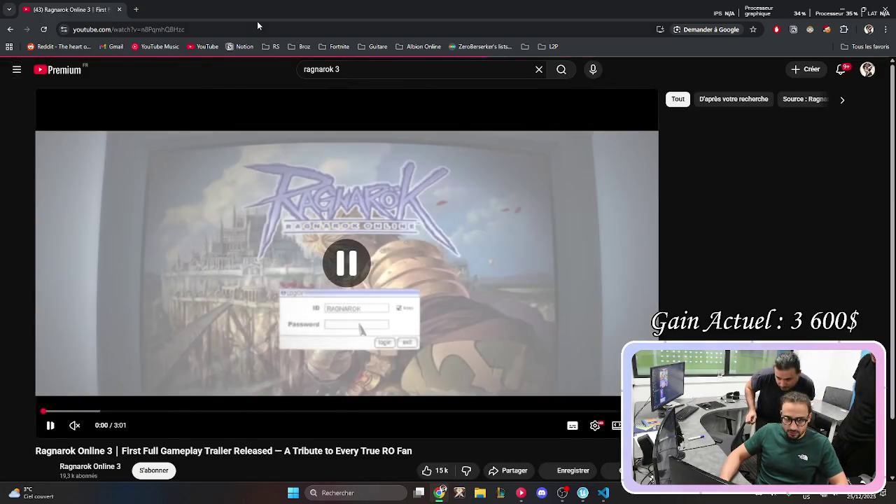
left_click(257, 25)
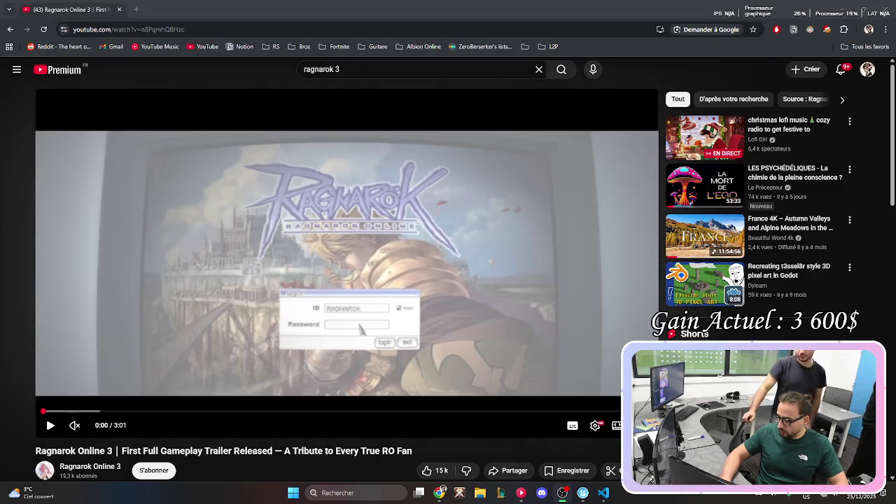
left_click(70, 3)
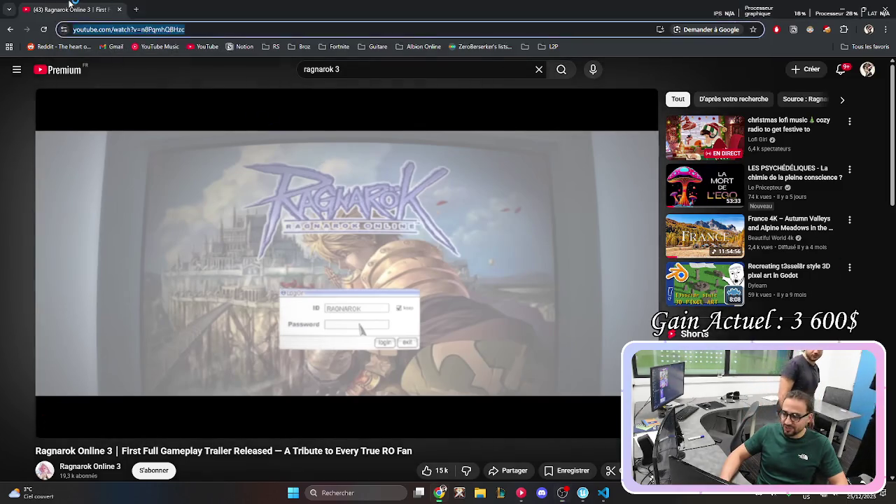
key("alt+Tab")
left_click(686, 256)
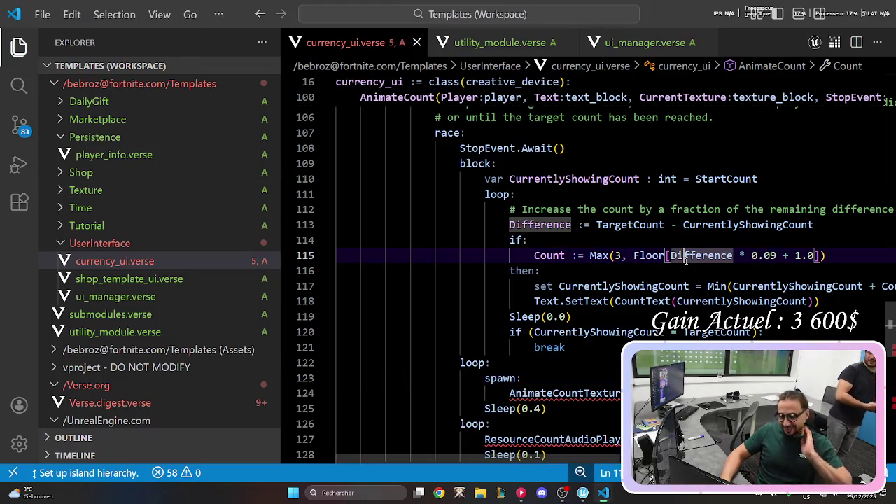
Review the break and loop lines 121–122 of AnimateCount, then switch to utility_module.verse.
left_click(610, 372)
left_click(620, 348)
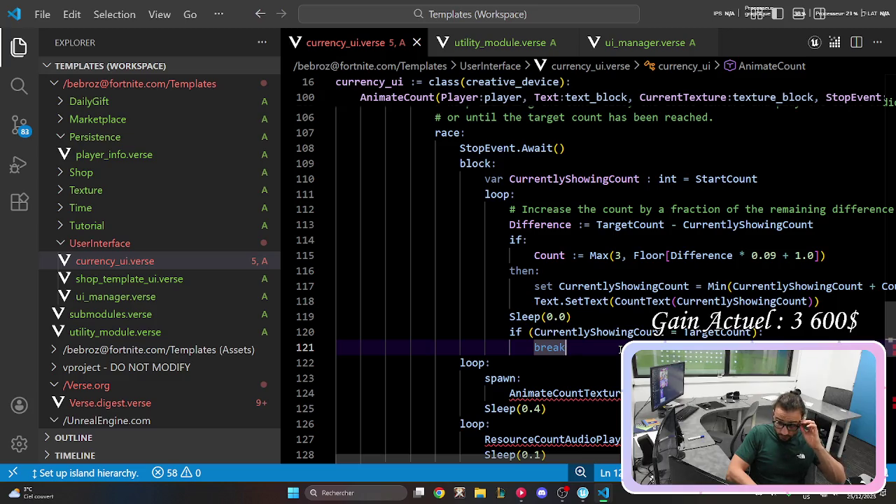
left_click(617, 362)
scroll(614, 357, "down", 2)
scroll(614, 357, "up", 2)
scroll(614, 357, "down", 2)
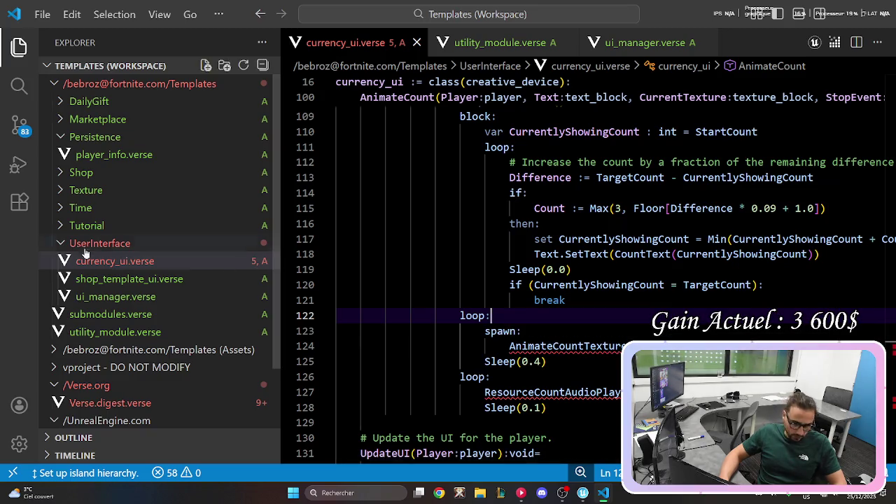
left_click(516, 42)
scroll(464, 219, "up", 1)
Delete the CountText line and its comment in utility_module.verse, then undo the comment deletion.
left_click(448, 212)
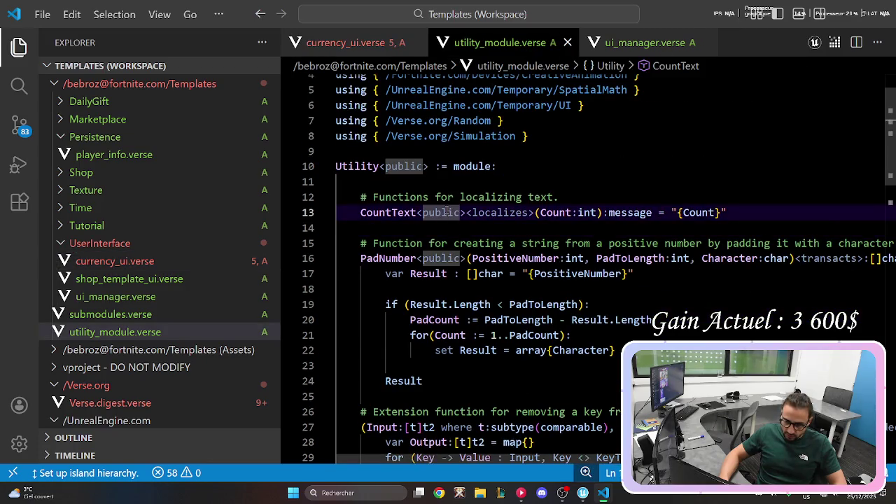
key("ctrl+shift+k")
key("Up")
key("ctrl+shift+k")
key("ctrl+shift+k")
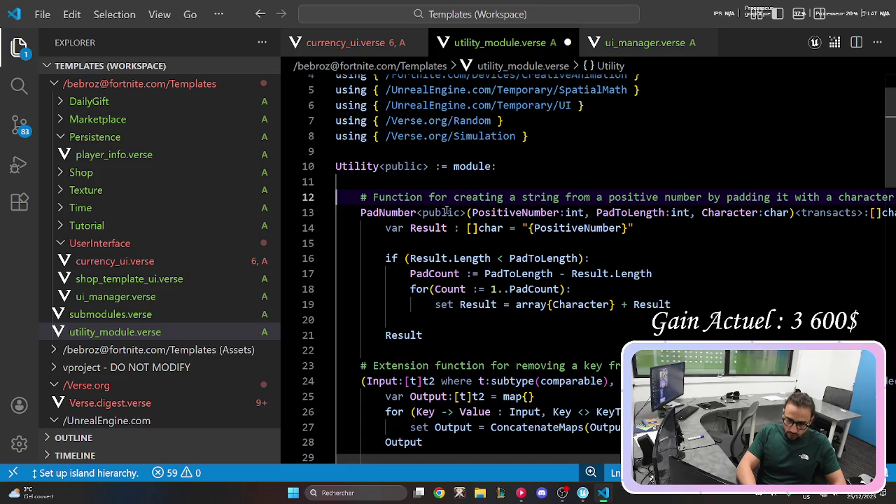
key("ctrl+z")
key("ctrl+z")
key("ctrl+z")
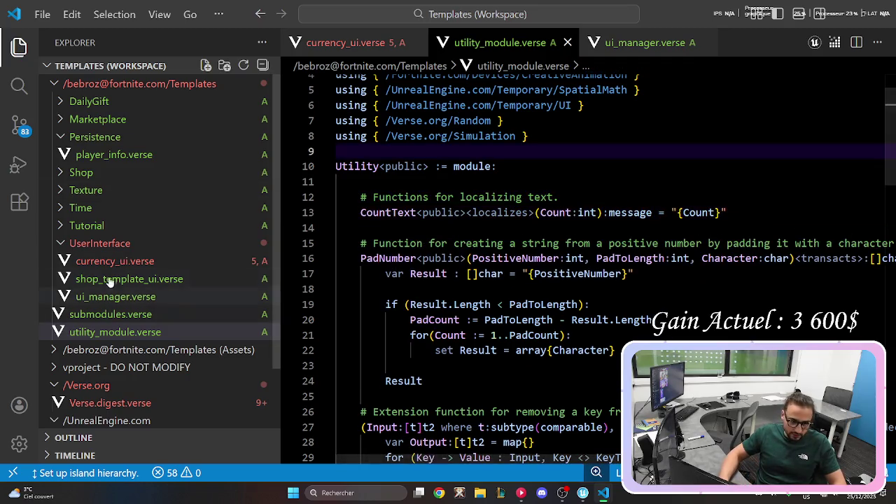
Open currency_ui.verse and scroll through TextForUI and CreateUI's canvas slot code.
left_click(108, 280)
left_click(115, 261)
scroll(623, 340, "up", 5)
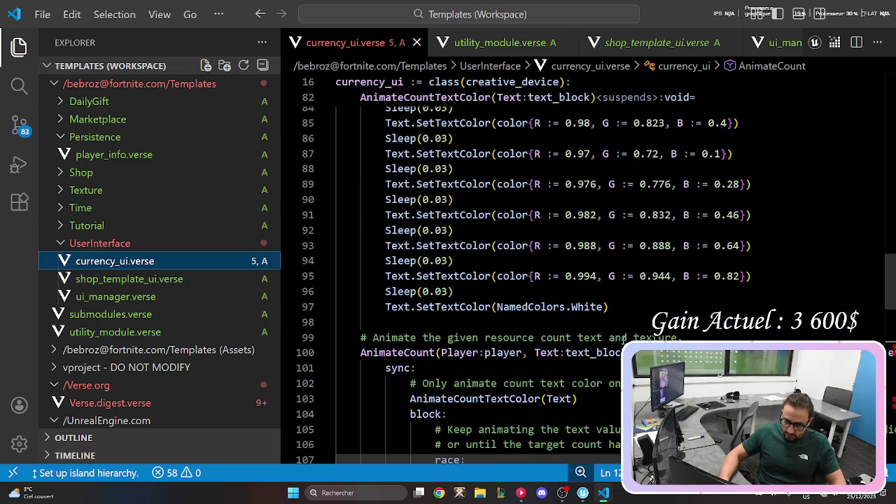
scroll(623, 340, "up", 5)
scroll(870, 241, "up", 10)
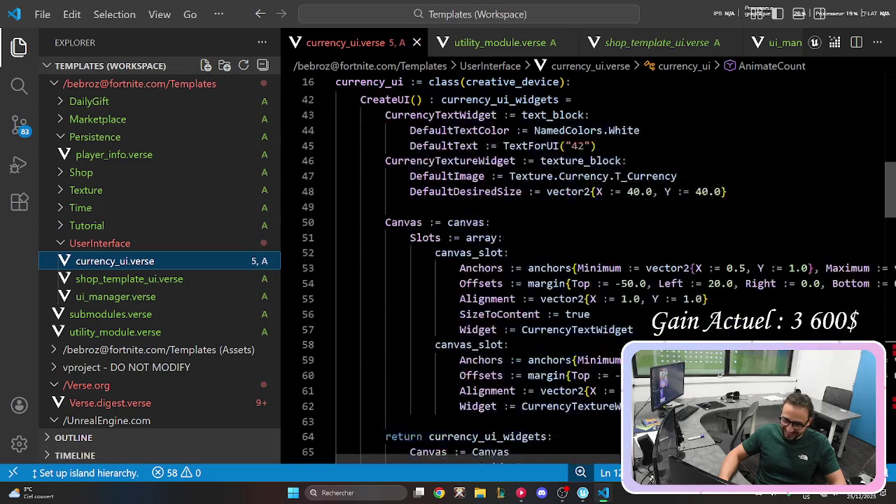
scroll(869, 242, "down", 6)
scroll(623, 280, "down", 7)
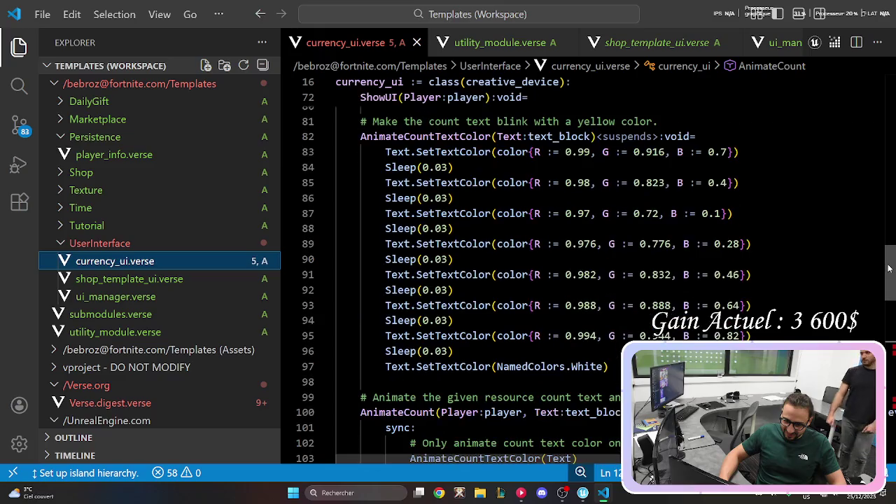
left_click_drag(755, 336, 393, 121)
left_click(547, 167)
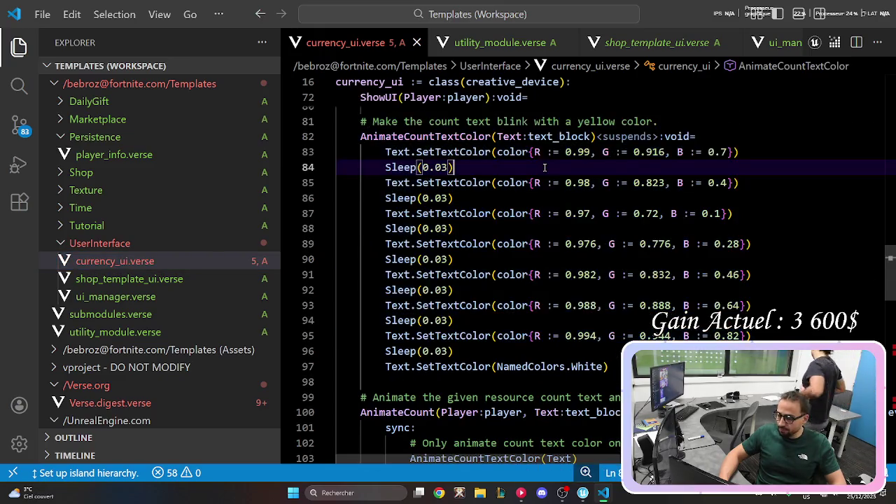
scroll(548, 165, "up", 6)
scroll(547, 166, "up", 4)
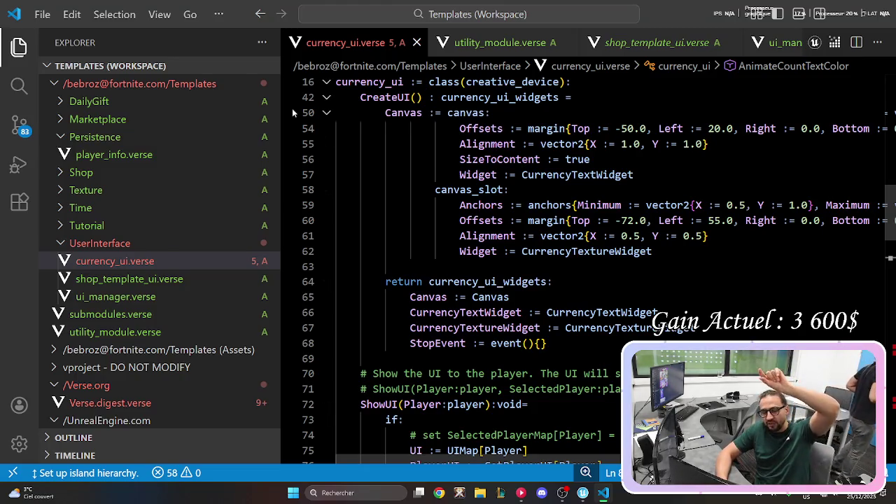
scroll(386, 127, "up", 2)
scroll(386, 127, "up", 2)
scroll(508, 210, "down", 4)
left_click_drag(572, 376, 436, 213)
Select the TextForUI localize line in currency_ui.verse and cut it out.
scroll(435, 224, "up", 2)
right_click(437, 246)
key("Escape")
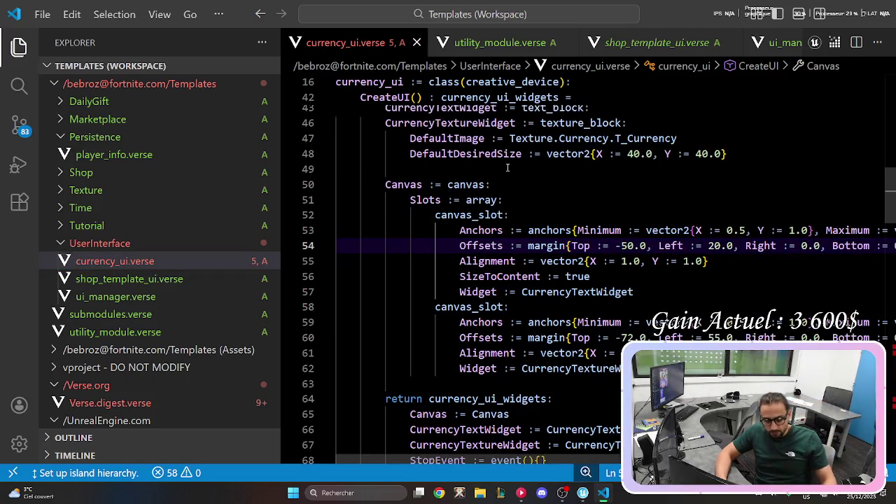
key("ctrl+z")
scroll(560, 433, "up", 5)
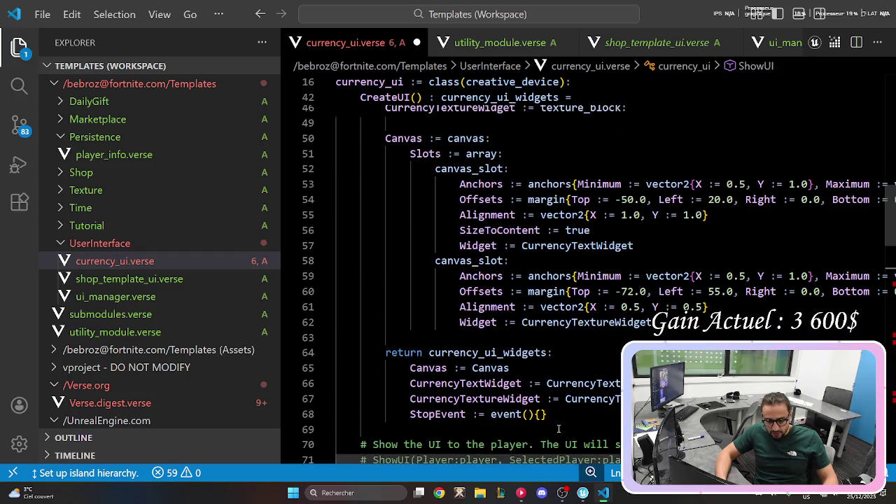
mouse_move(572, 400)
left_mouse_down()
mouse_move(550, 354)
mouse_move(449, 240)
mouse_move(336, 240)
mouse_move(335, 312)
mouse_move(319, 297)
left_mouse_up()
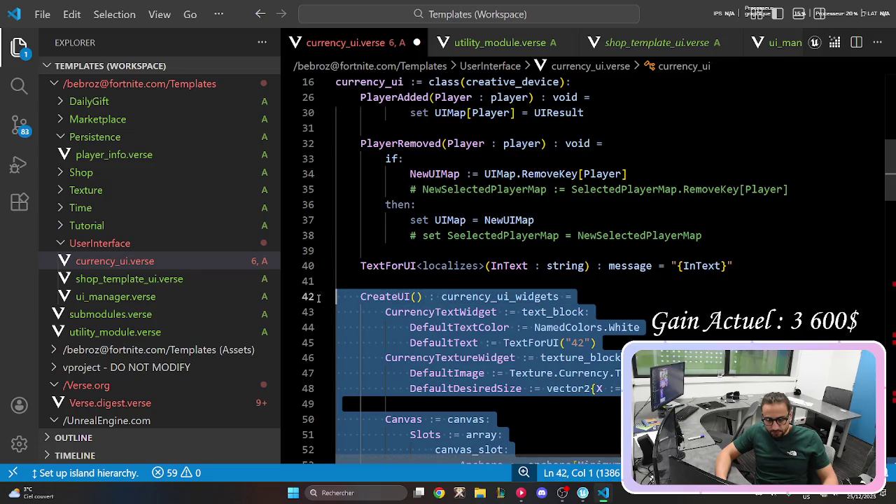
triple_click(391, 260)
key("BackSpace")
scroll(412, 270, "up", 2)
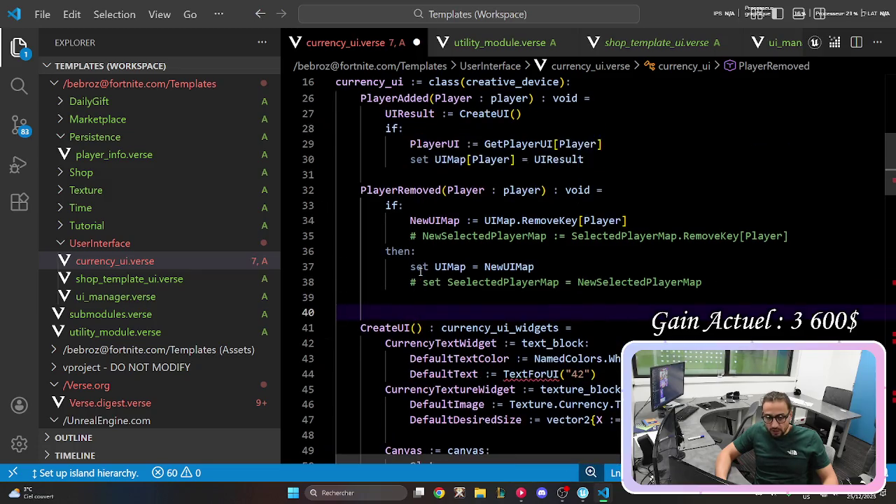
key("BackSpace")
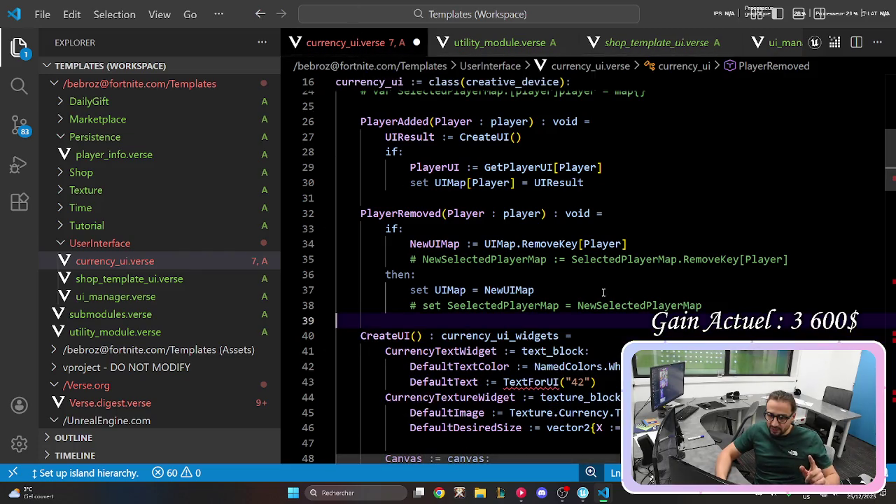
Scroll through AnimateCount's 0.4-second texture spawn and 0.1-second audio loop.
mouse_move(734, 302)
left_mouse_down()
mouse_move(392, 150)
mouse_move(360, 120)
left_mouse_up()
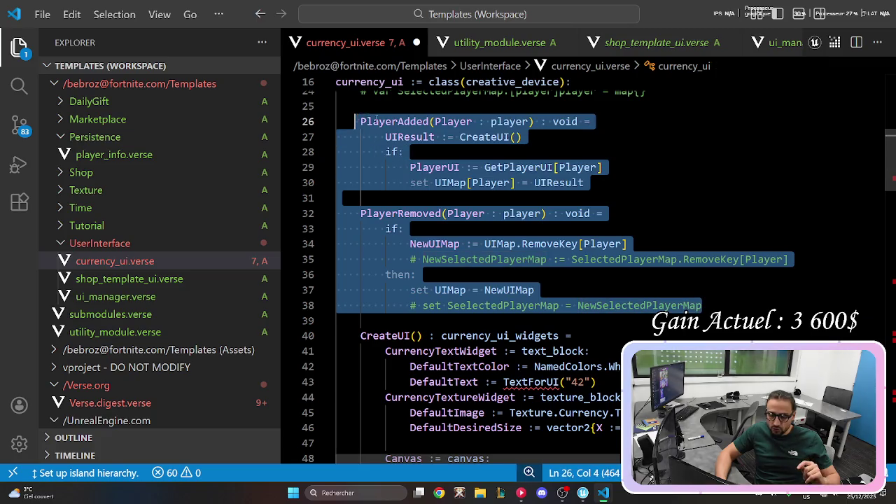
scroll(390, 125, "up", 3)
scroll(390, 124, "down", 4)
left_click_drag(890, 166, 881, 283)
scroll(395, 121, "down", 4)
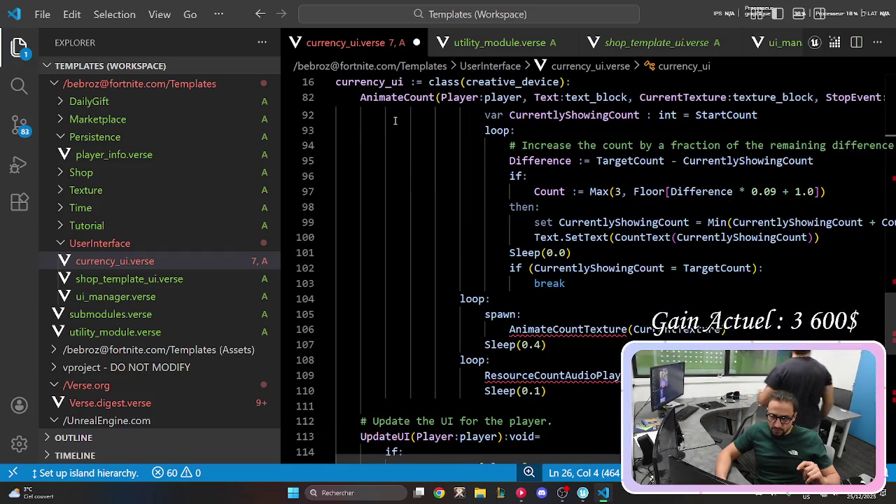
scroll(395, 120, "down", 10)
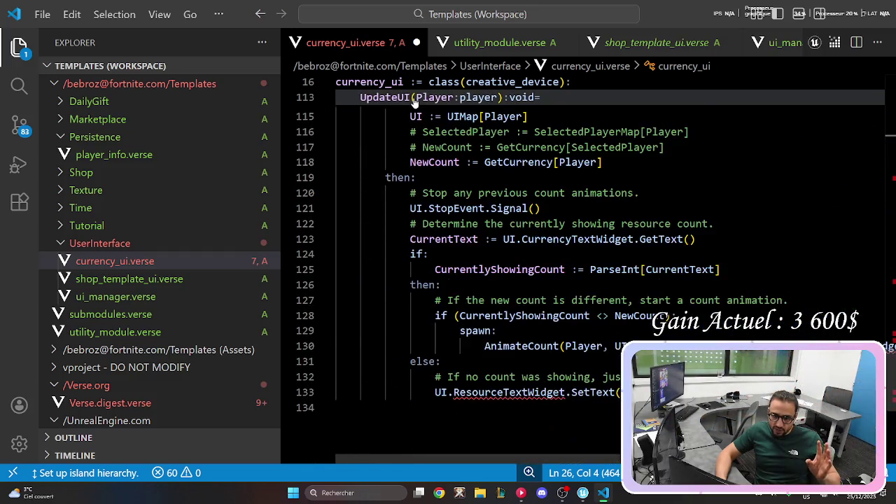
scroll(418, 100, "up", 5)
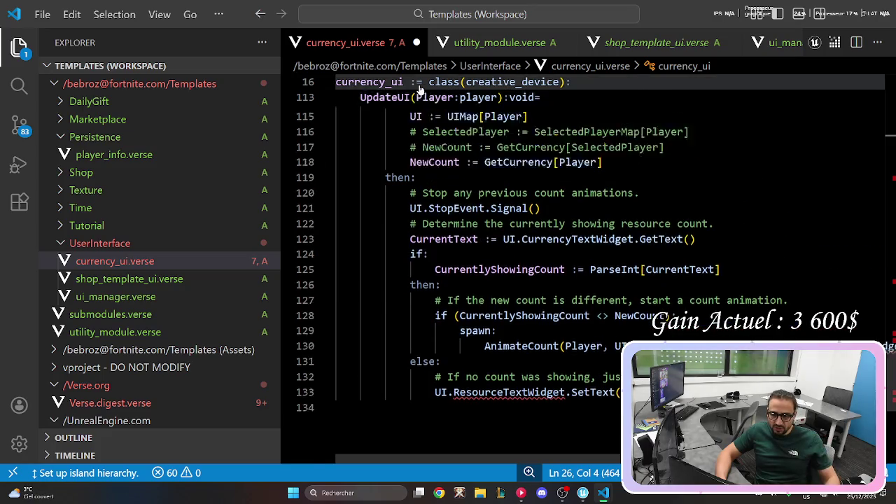
scroll(418, 90, "up", 5)
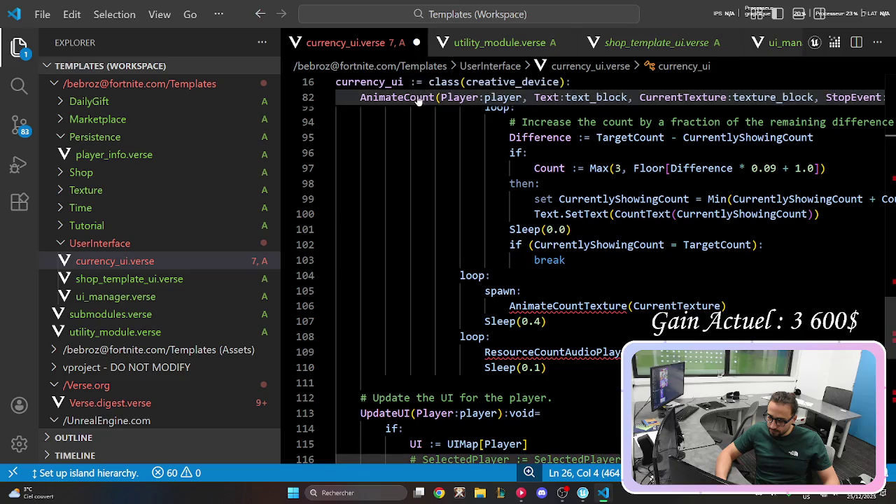
Paste the TextForUI function below CountText in utility_module.verse, separated by a blank line.
left_click(474, 45)
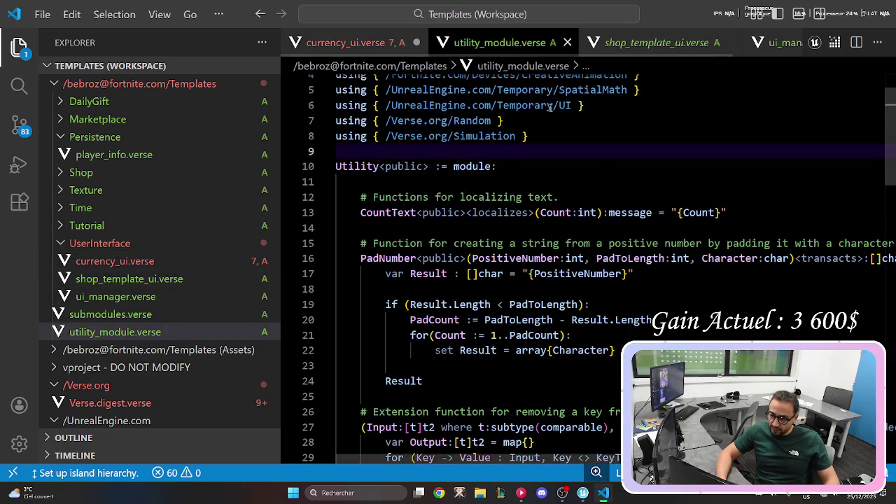
scroll(453, 157, "down", 1)
key("Down")
key("Down")
key("Down")
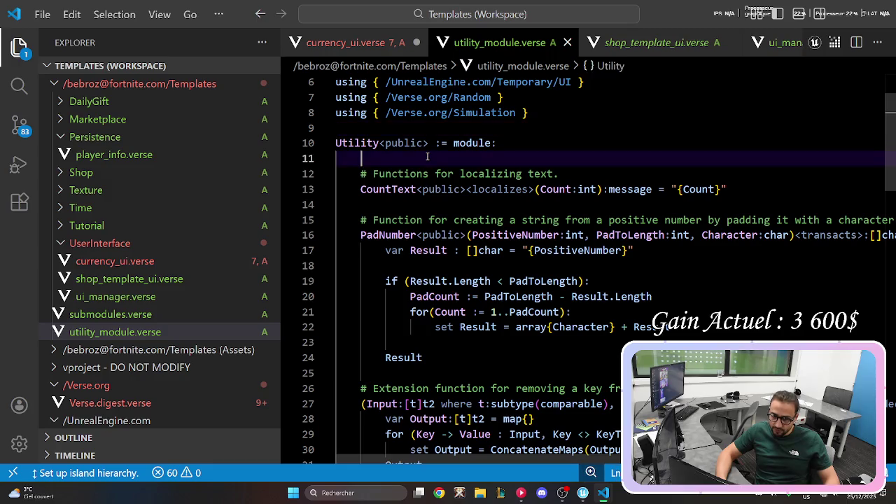
key("ctrl+v")
key("Up")
key("Return")
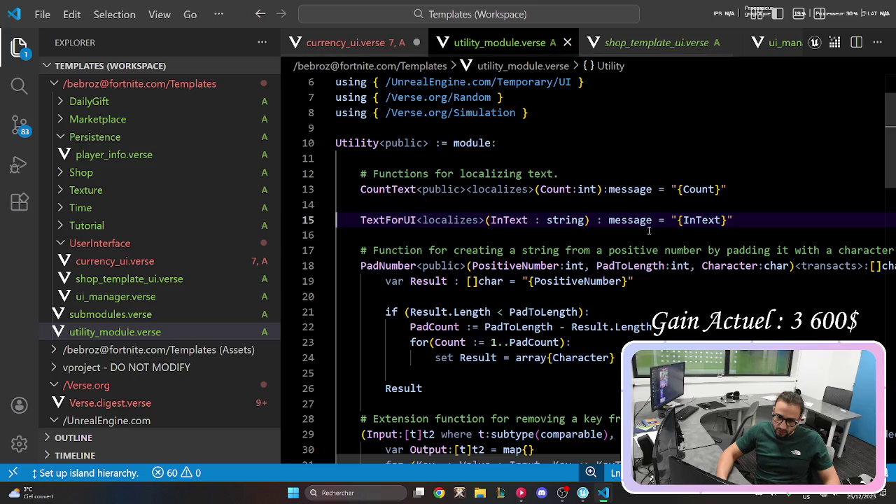
Rename the pasted function to StringToMessage and return to currency_ui.verse.
double_click(408, 219)
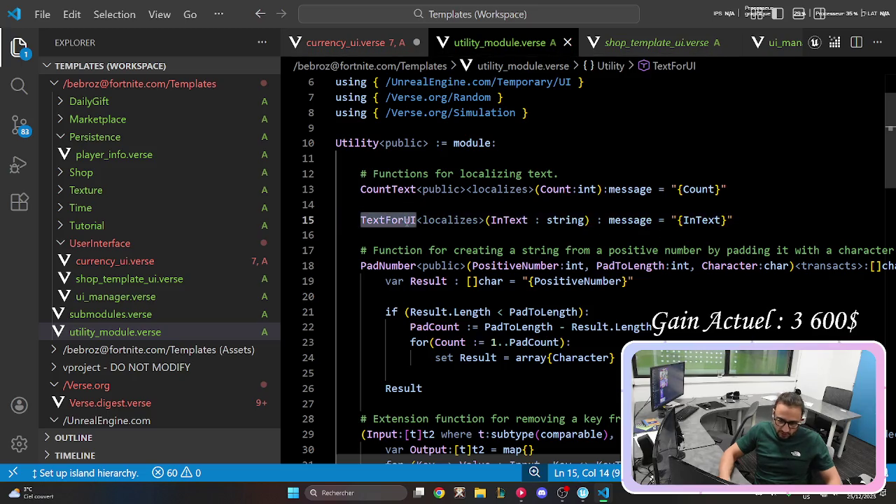
type("StringT")
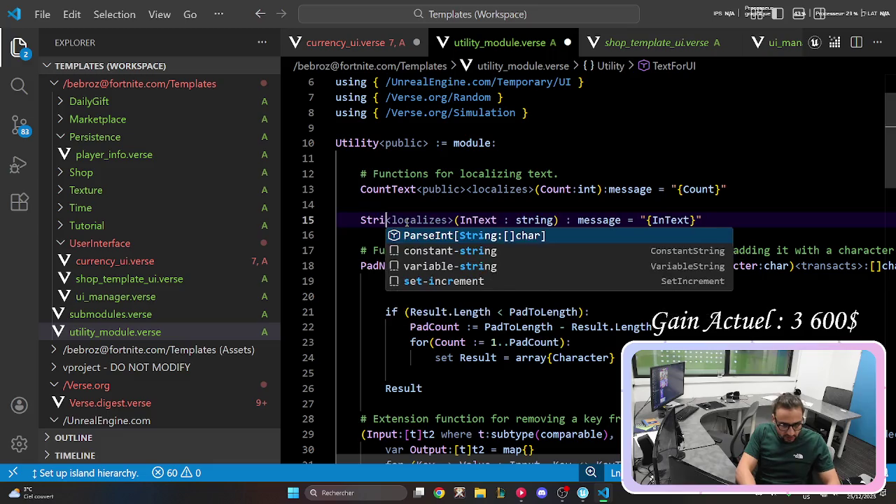
type("o")
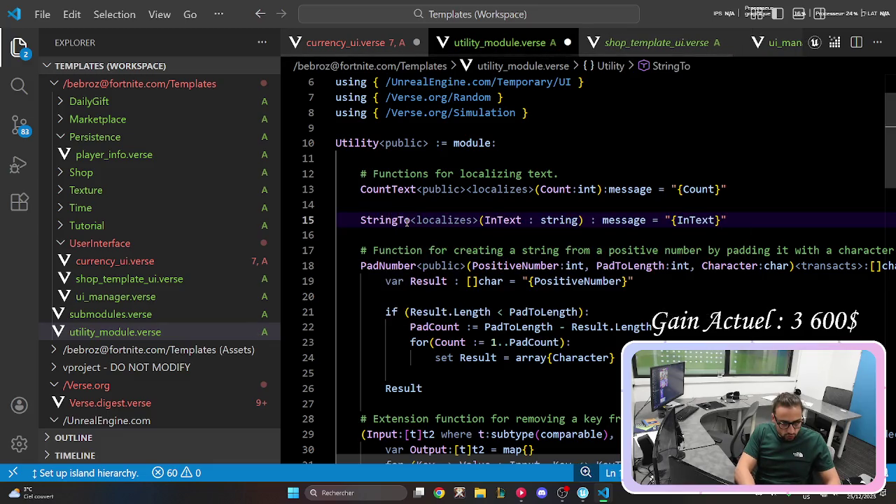
type("Message")
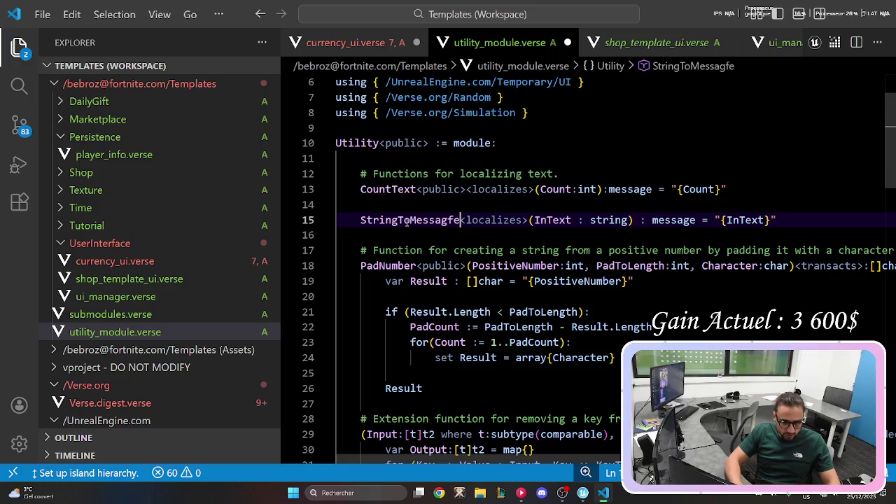
double_click(406, 221)
key("ctrl+c")
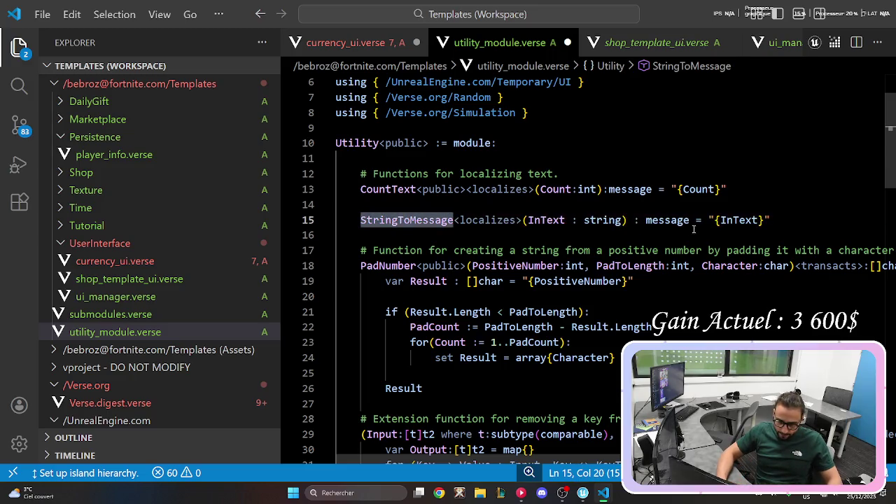
left_click(346, 42)
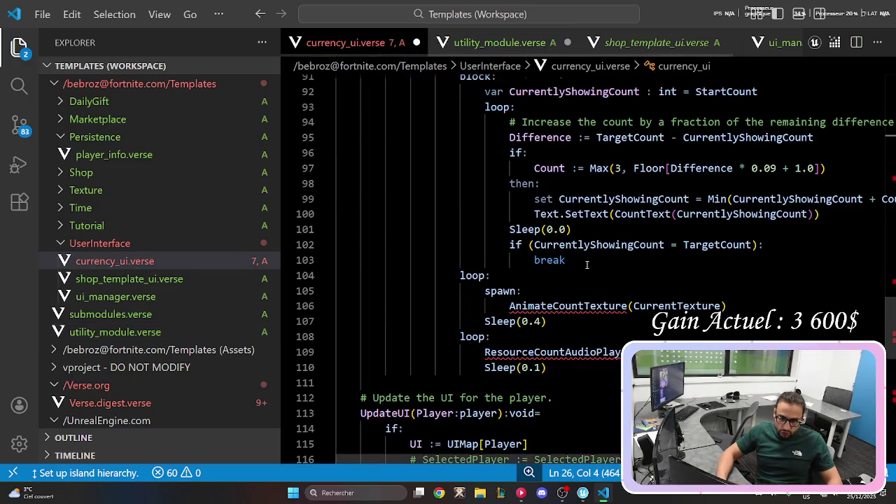
Replace TextForUI on line 43 with the pasted StringToMessage call.
scroll(619, 160, "up", 4)
scroll(766, 218, "up", 18)
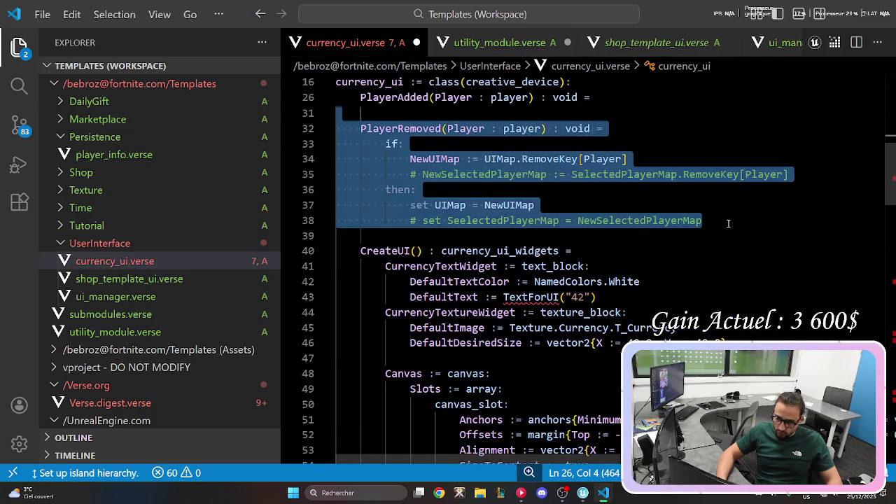
double_click(530, 296)
key("ctrl+v")
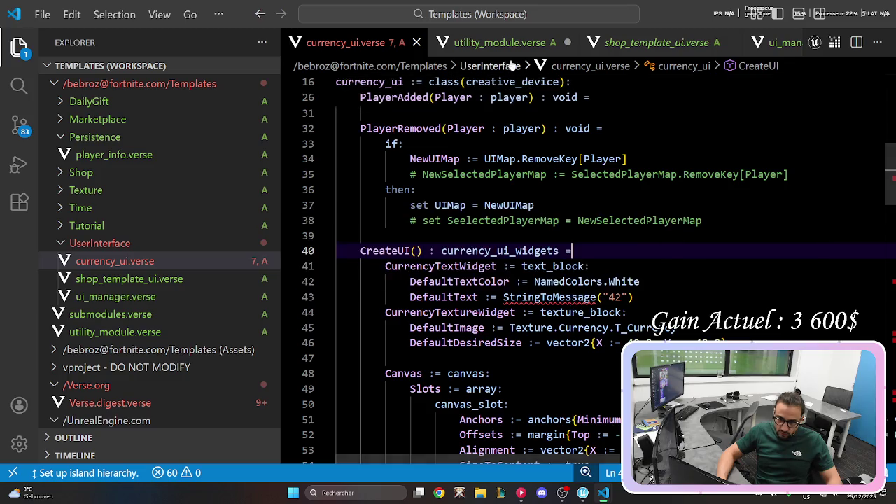
Make StringToMessage <public> in utility_module.verse, copying the specifier from line 13.
left_click(572, 297, "ctrl")
double_click(443, 187)
key("ctrl+c")
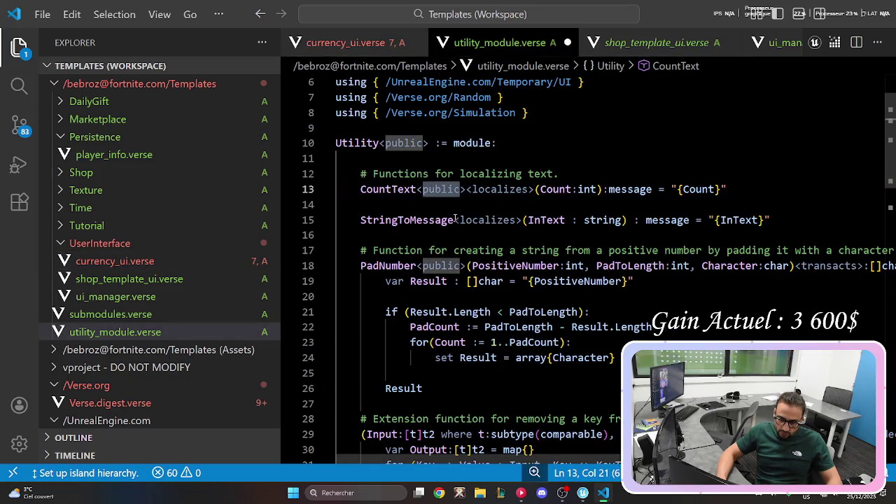
left_click(454, 220)
type("<")
key("ctrl+v")
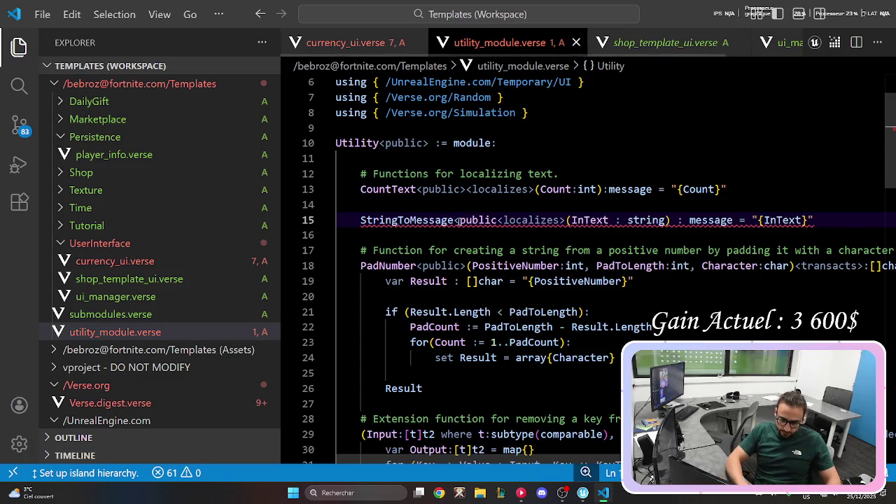
type(">")
left_click(501, 143)
left_click(403, 44)
Scroll through currency_ui.verse to review the CreateUI code.
scroll(613, 286, "up", 2)
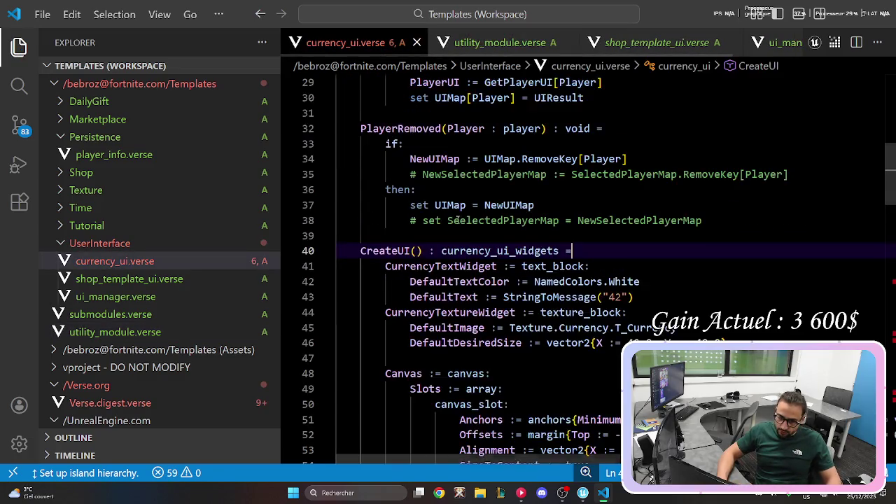
scroll(613, 285, "down", 6)
scroll(613, 286, "down", 10)
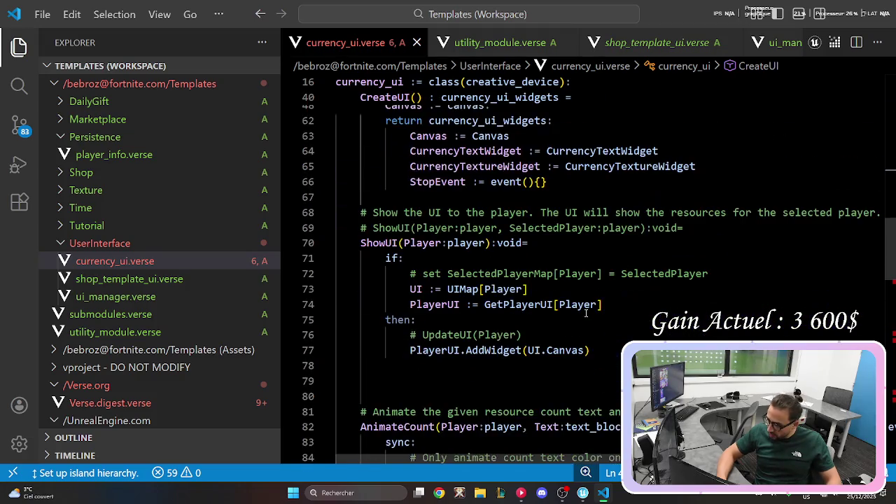
scroll(577, 313, "down", 2)
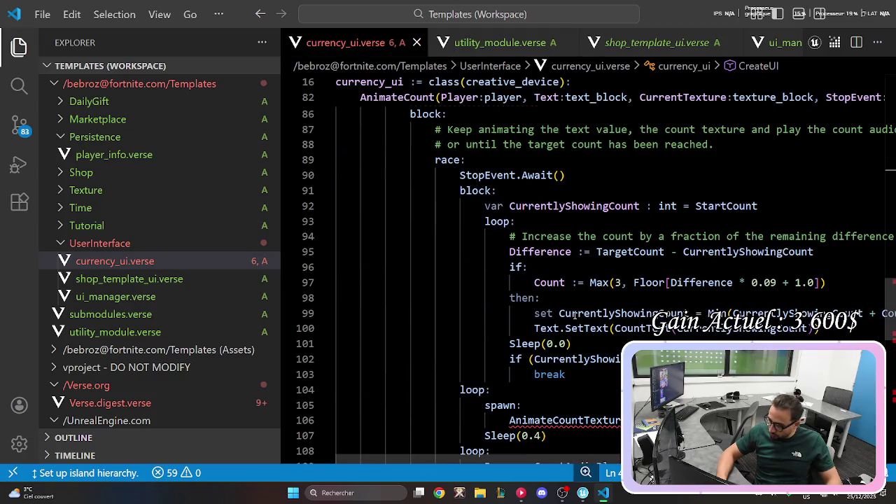
scroll(574, 315, "up", 9)
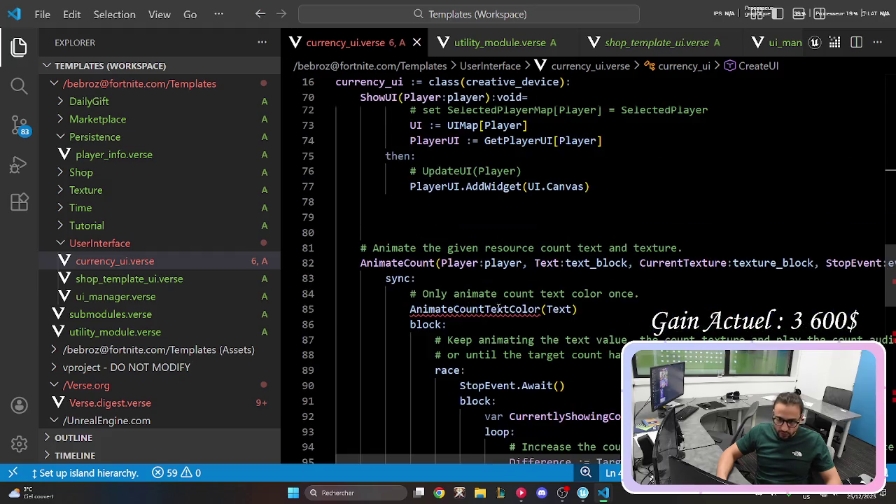
scroll(624, 314, "down", 10)
scroll(624, 313, "down", 8)
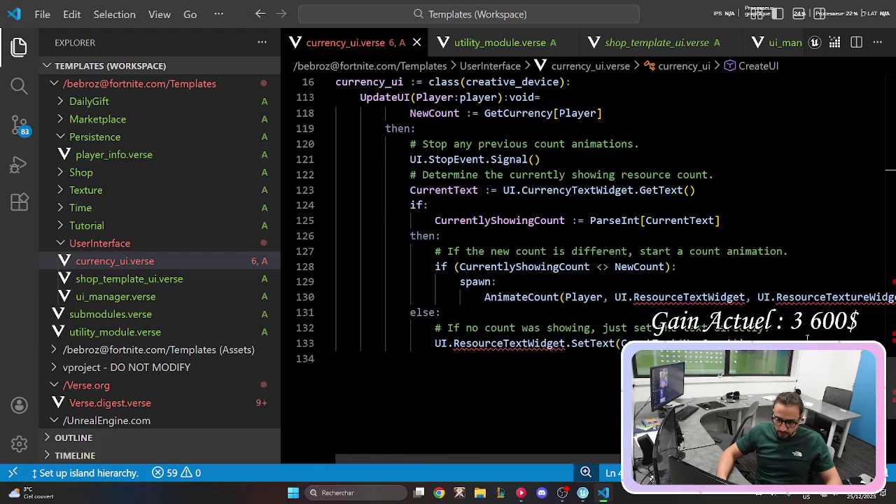
mouse_move(889, 388)
left_mouse_down()
mouse_move(888, 191)
mouse_move(885, 329)
mouse_move(886, 232)
left_mouse_up()
left_click(750, 277)
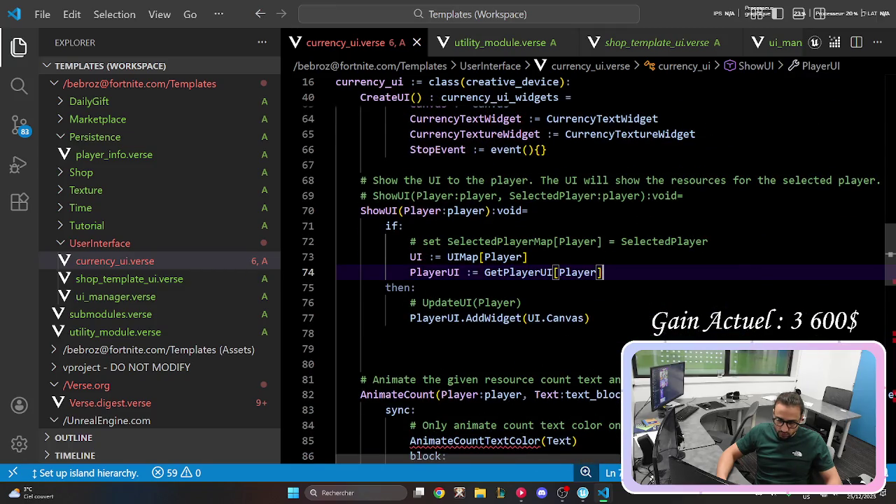
Step back through recent edits with undo and close shop_template_ui.verse.
key("ctrl+z")
key("ctrl+z")
key("ctrl+z")
key("ctrl+z")
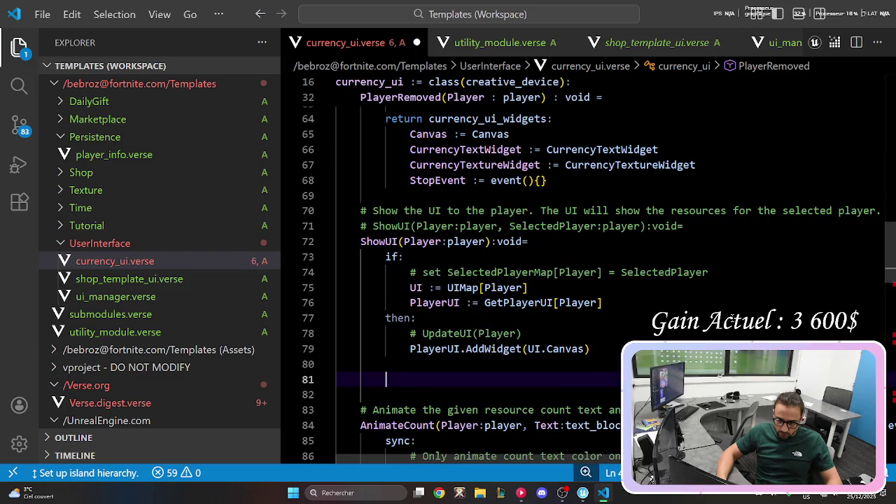
key("ctrl+z")
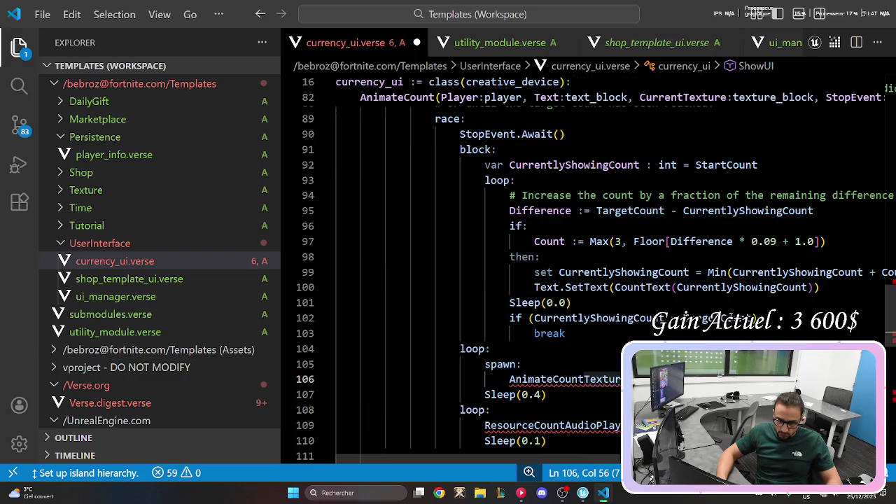
key("ctrl+z")
key("ctrl+z")
key("ctrl+z")
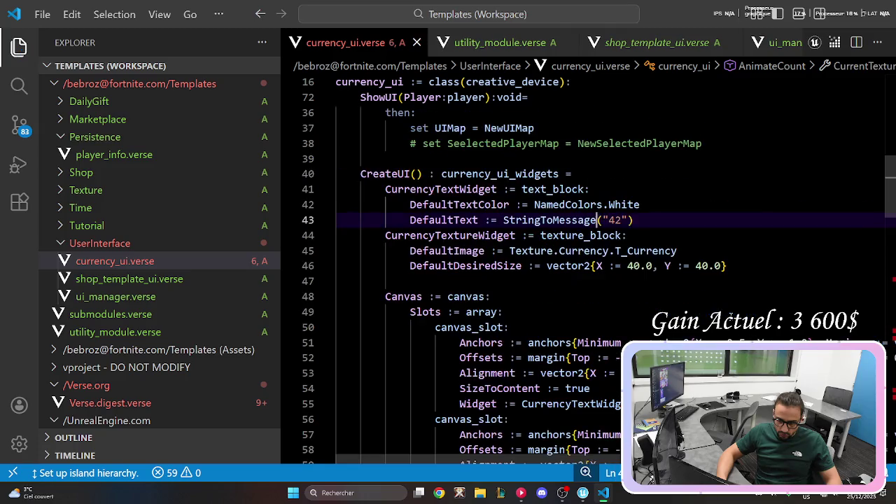
key("ctrl+z")
left_click(731, 43)
Close the utility_module.verse tab and recheck the currency_ui.verse code.
middle_click(490, 43)
scroll(611, 248, "up", 2)
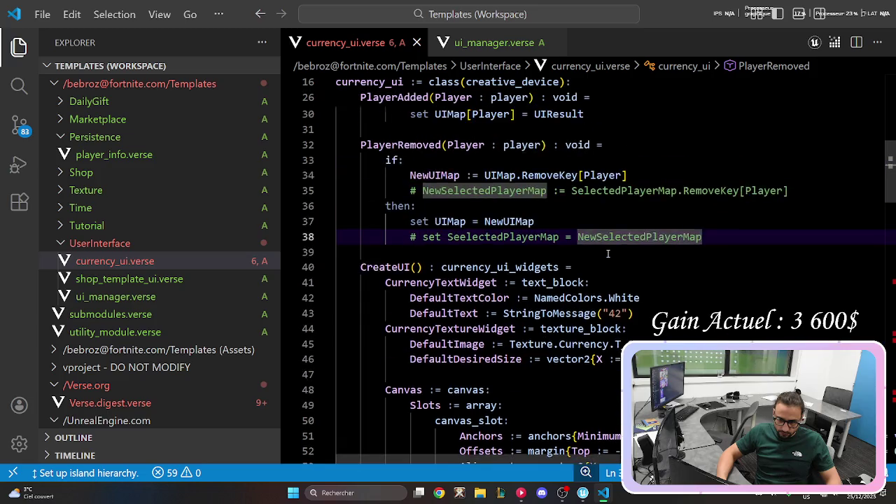
scroll(610, 248, "down", 6)
scroll(613, 245, "down", 10)
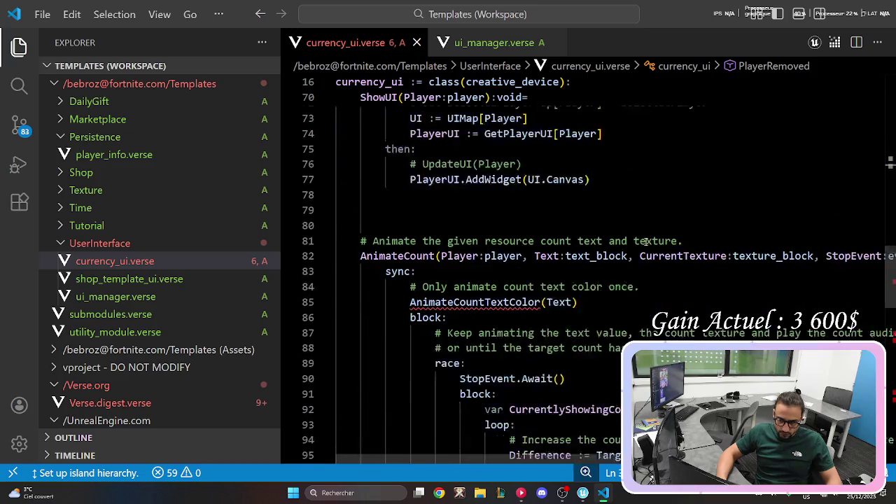
left_click(485, 185)
left_click(506, 216)
scroll(490, 280, "up", 4)
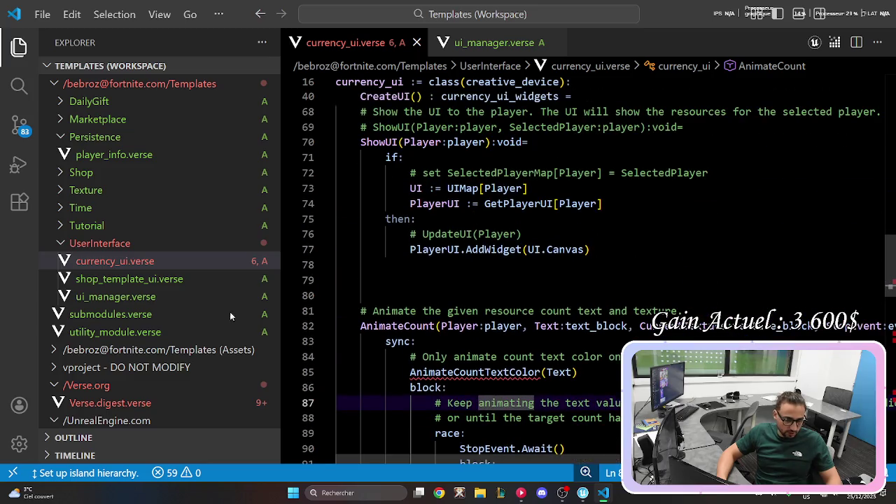
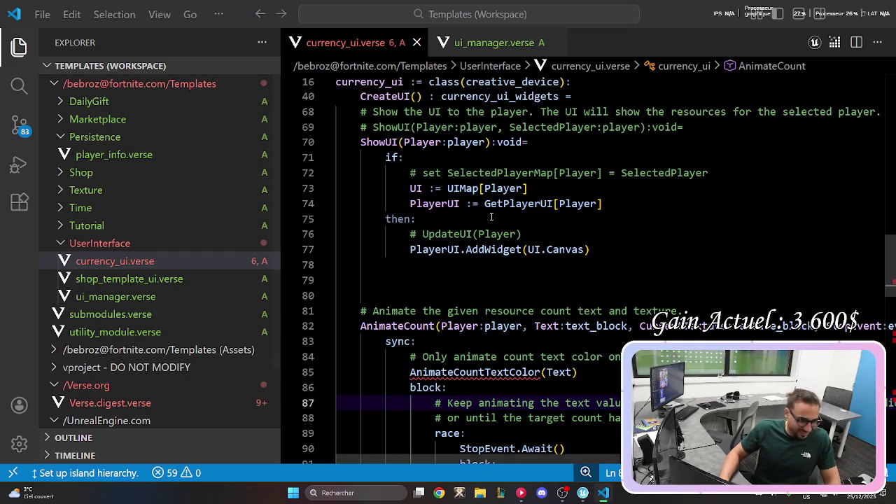
Paste the AnimateCountTextColor function at empty line 79 and save currency_ui.verse.
double_click(476, 372)
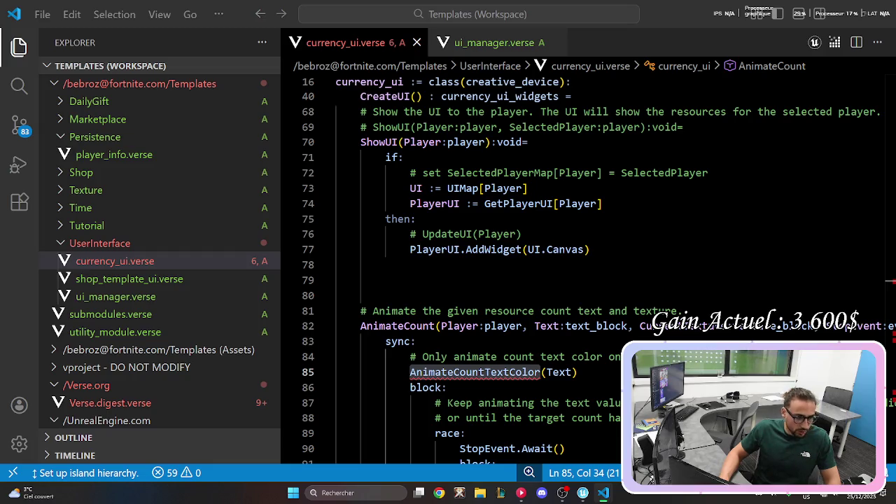
left_click(420, 276)
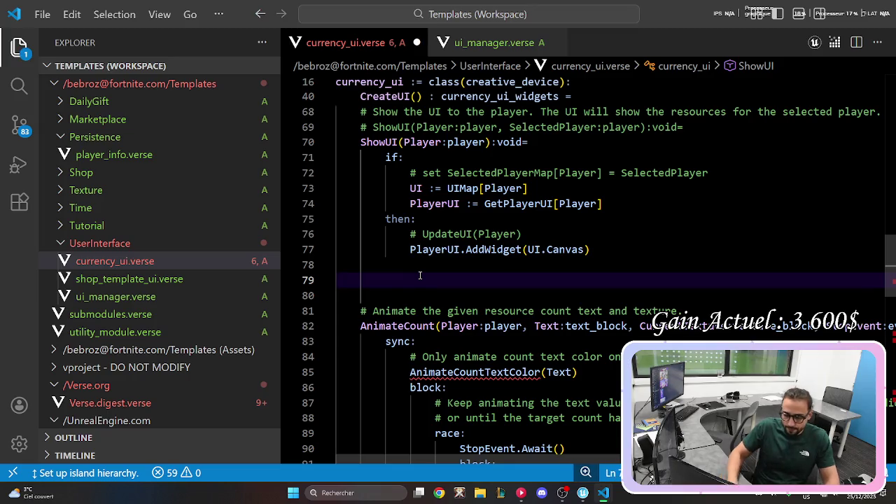
key("ctrl+v")
scroll(432, 210, "up", 2)
left_click(432, 189)
key("ctrl+s")
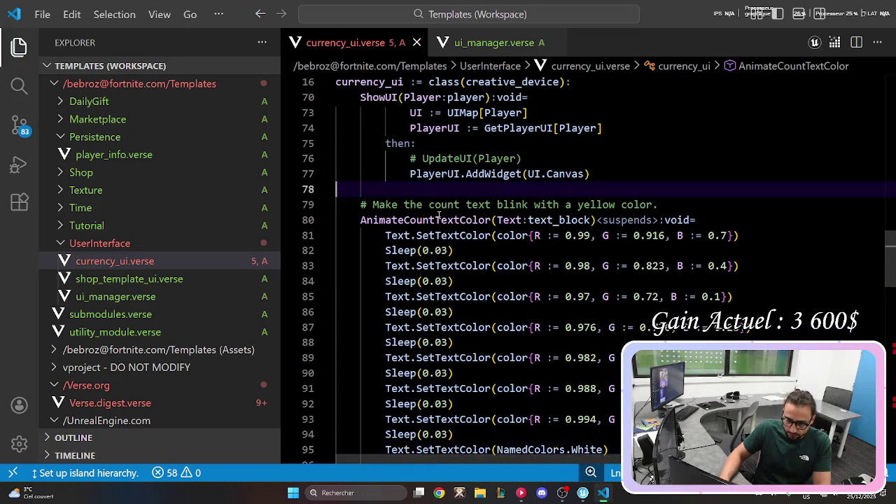
scroll(431, 204, "down", 12)
Paste the AnimateCountTexture function on a new line after AnimateCountTextColor.
left_click(714, 303)
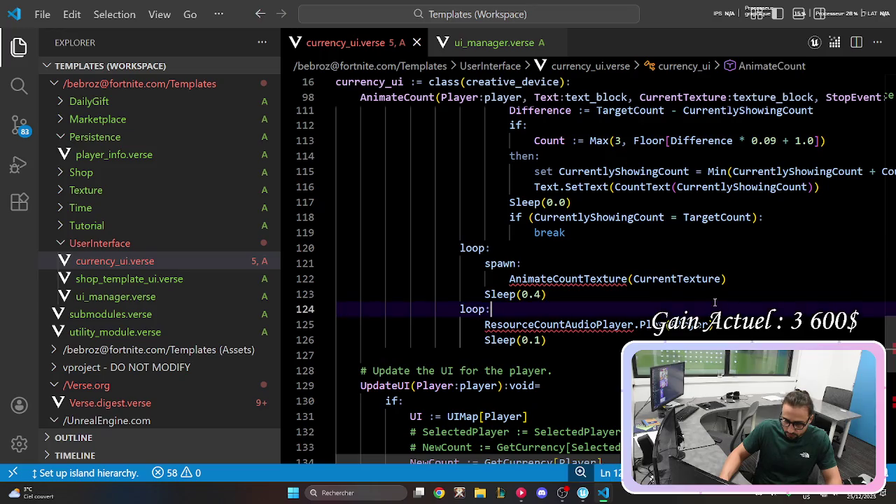
mouse_move(596, 279)
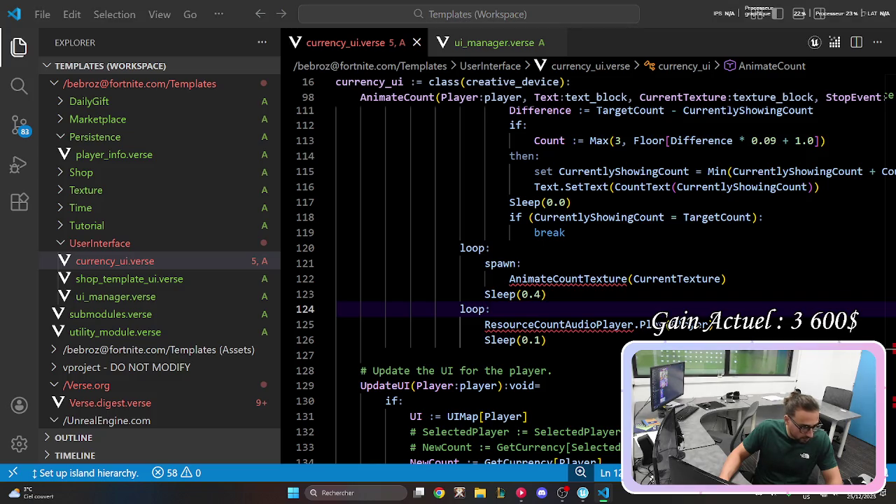
scroll(430, 282, "up", 10)
left_click(430, 278)
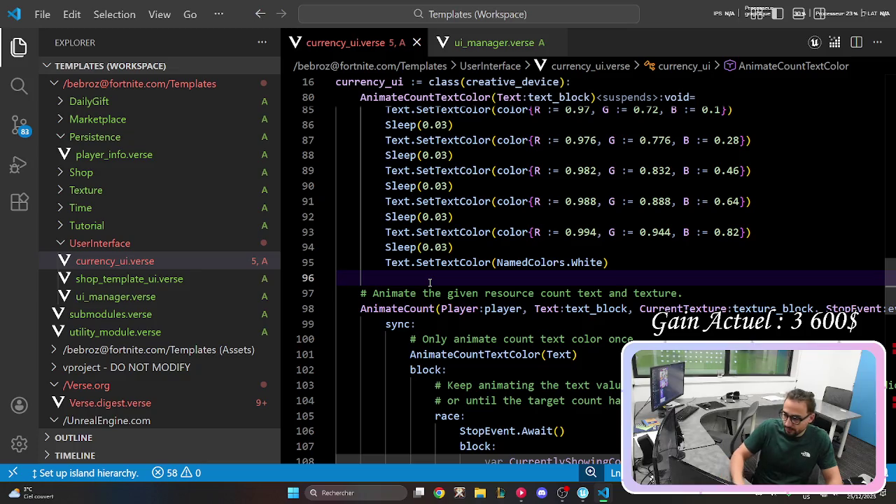
key("Return")
key("ctrl+v")
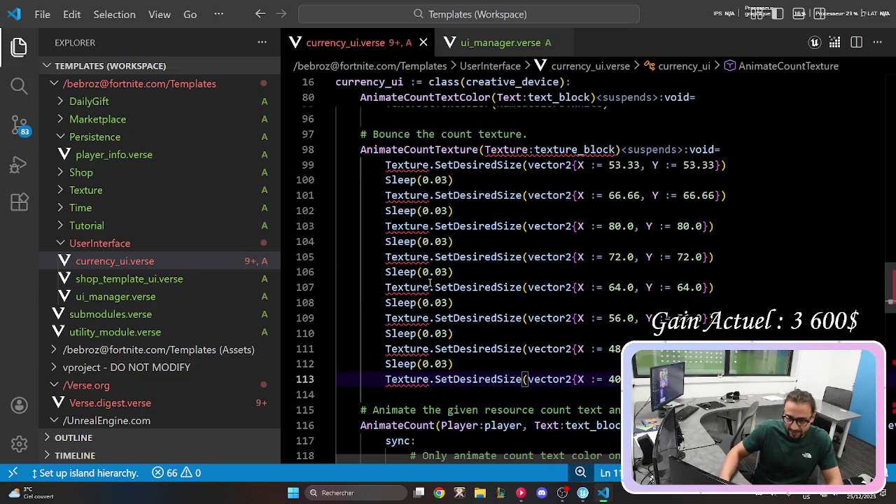
Undo the AnimateCountTexture paste twice, reverting currency_ui.verse to its saved version.
mouse_move(546, 150)
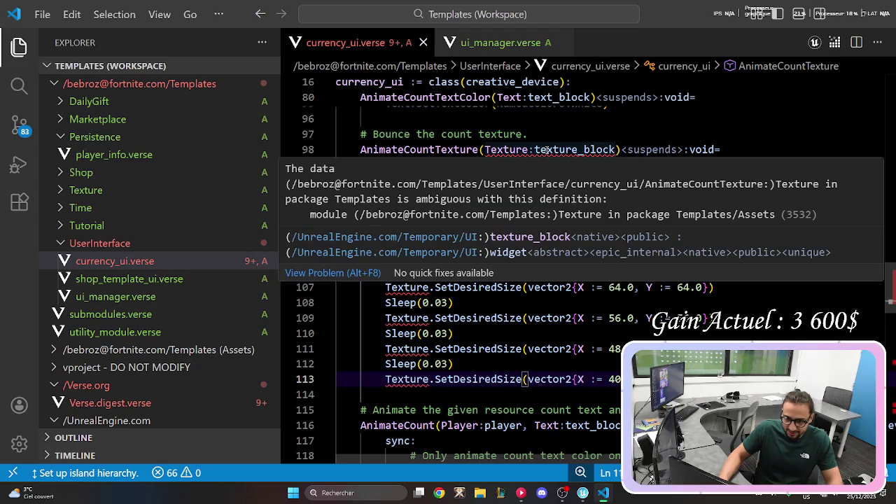
key("ctrl+z")
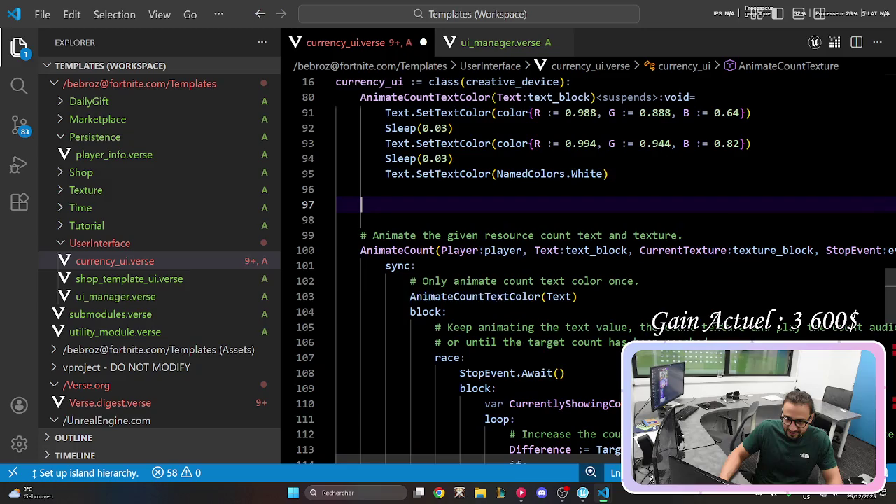
key("ctrl+z")
key("ctrl+z")
key("ctrl+z")
scroll(578, 296, "down", 15)
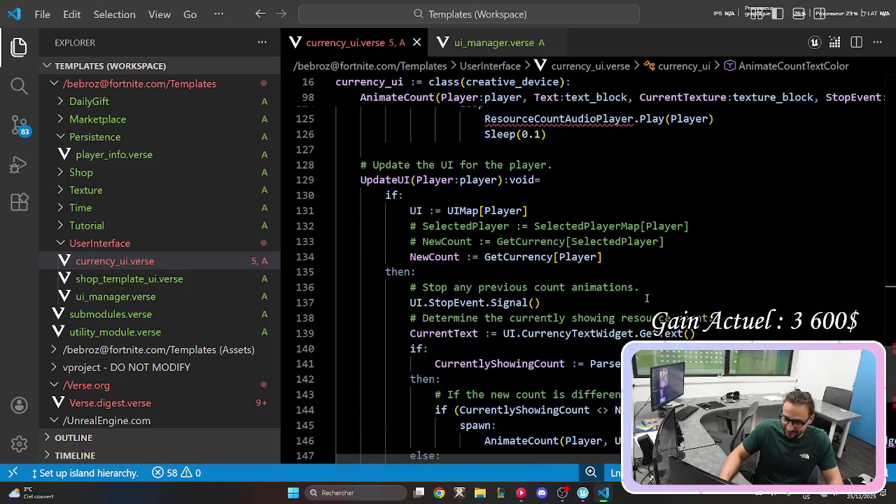
Inspect the error on the unknown AnimateCountTexture call at line 122.
scroll(646, 299, "down", 4)
scroll(645, 299, "up", 3)
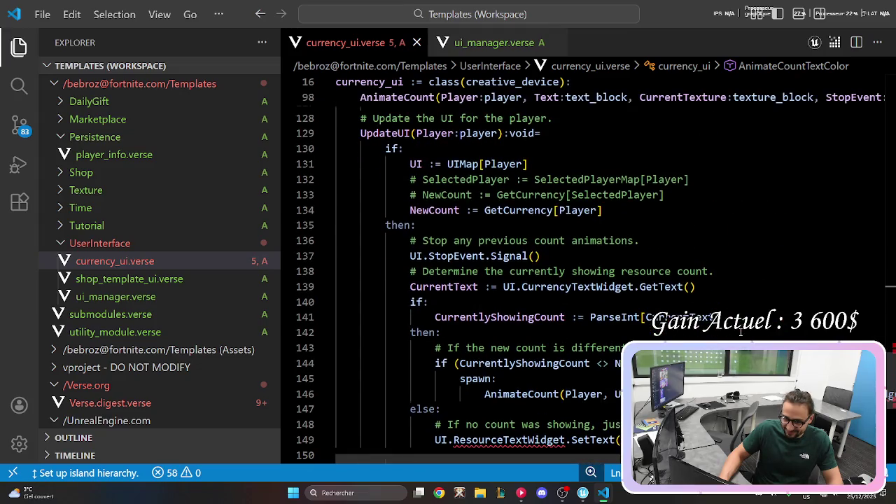
scroll(741, 334, "up", 7)
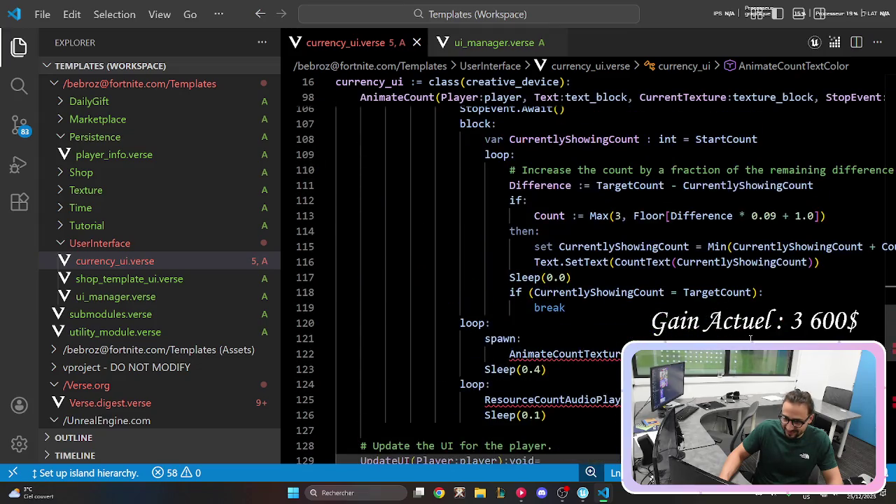
left_click(581, 354)
scroll(582, 353, "up", 3)
scroll(628, 332, "down", 4)
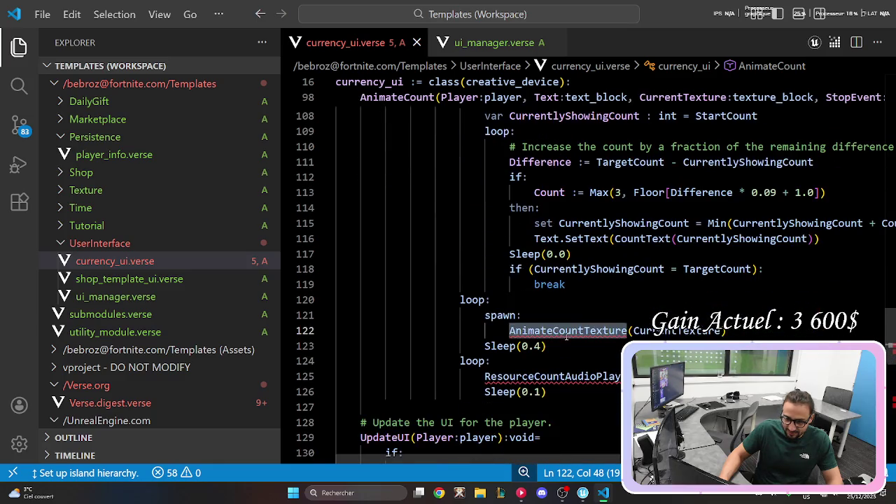
scroll(568, 340, "up", 5)
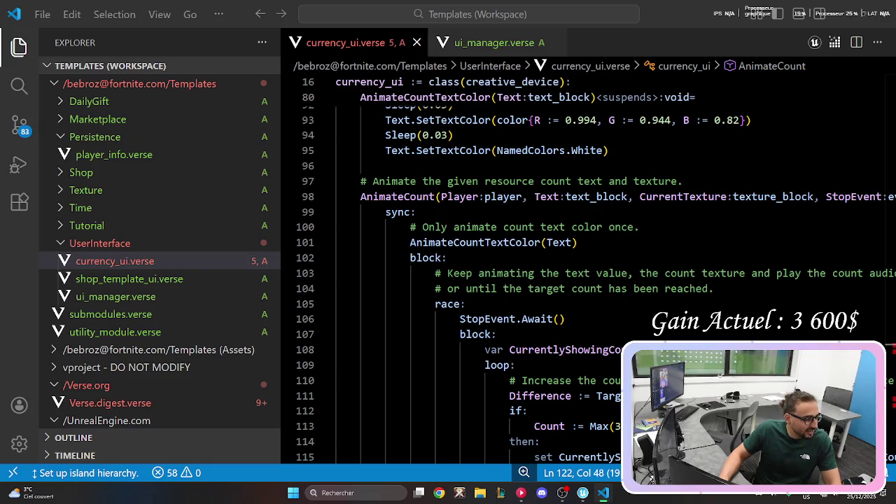
scroll(508, 258, "down", 1)
scroll(508, 259, "up", 4)
scroll(508, 259, "down", 8)
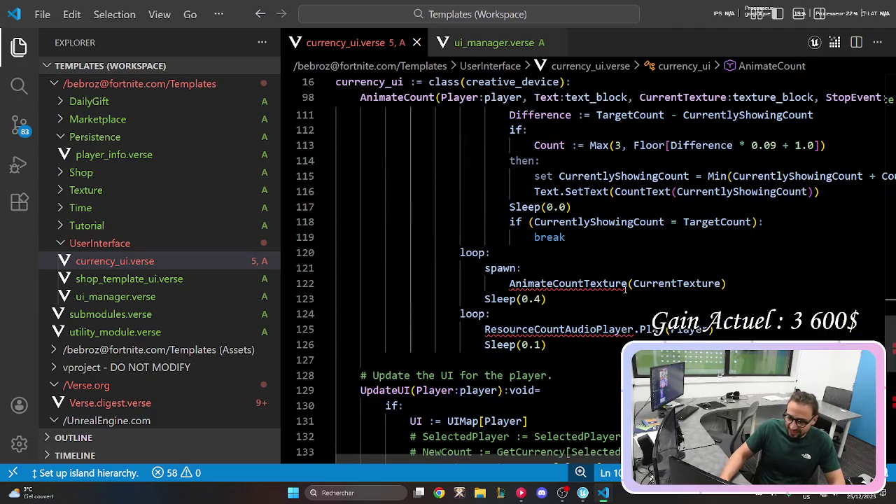
left_click(620, 288)
scroll(455, 181, "up", 11)
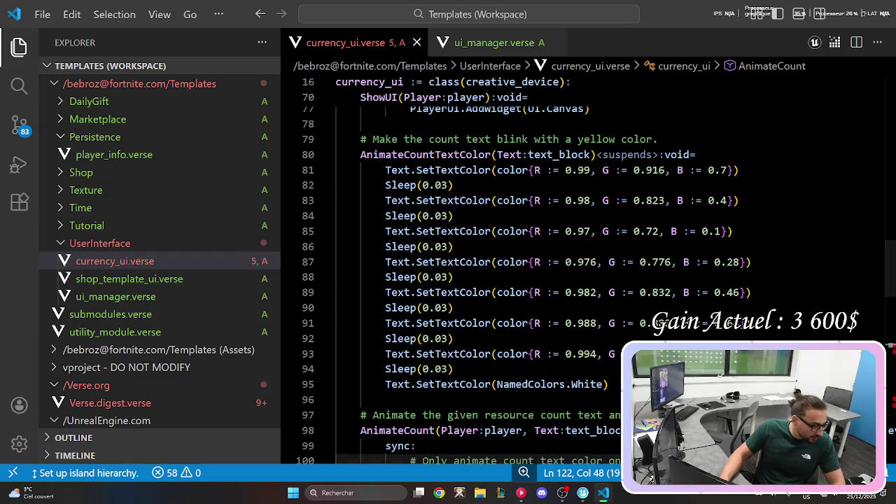
scroll(695, 294, "down", 5)
scroll(694, 294, "down", 5)
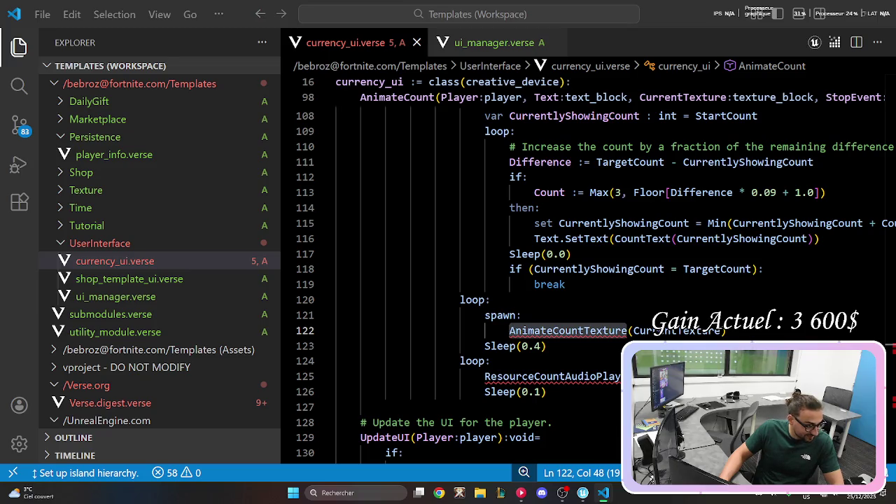
scroll(694, 293, "up", 10)
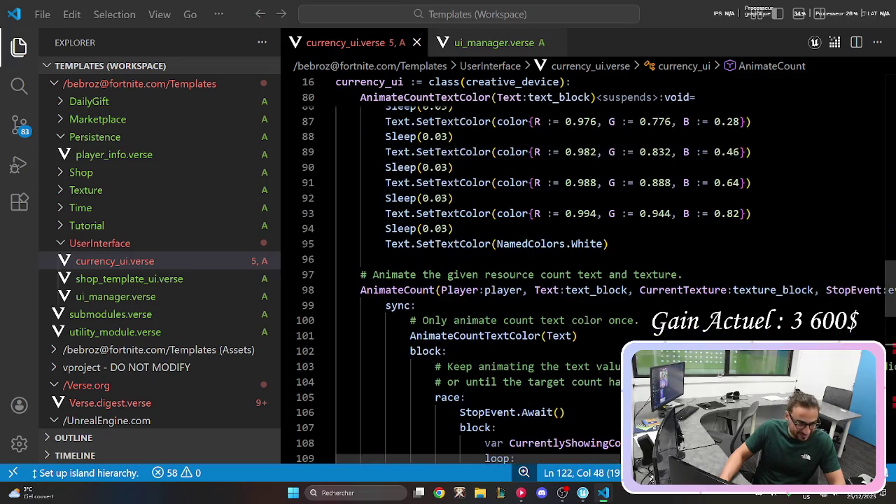
scroll(588, 280, "up", 2)
scroll(588, 280, "down", 1)
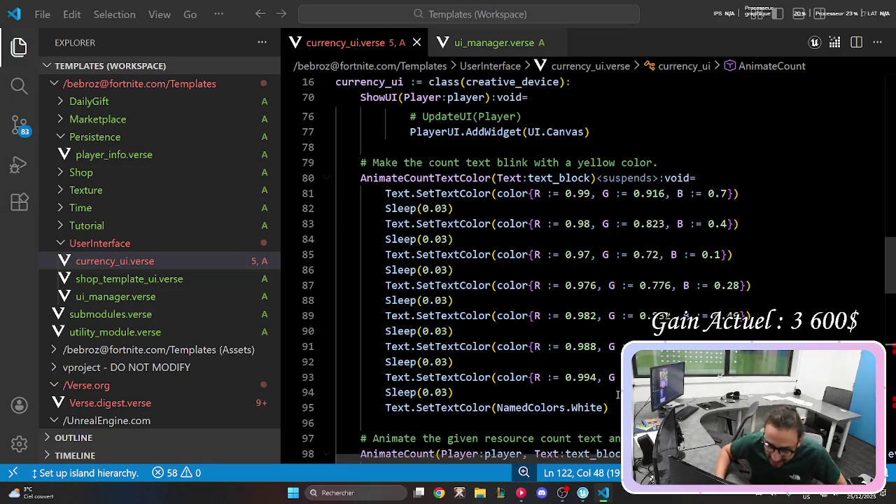
Select the AnimateCountTextColor function, then search the file for AnimateCountTexture.
mouse_move(610, 409)
left_mouse_down()
mouse_move(360, 269)
mouse_move(360, 163)
left_mouse_up()
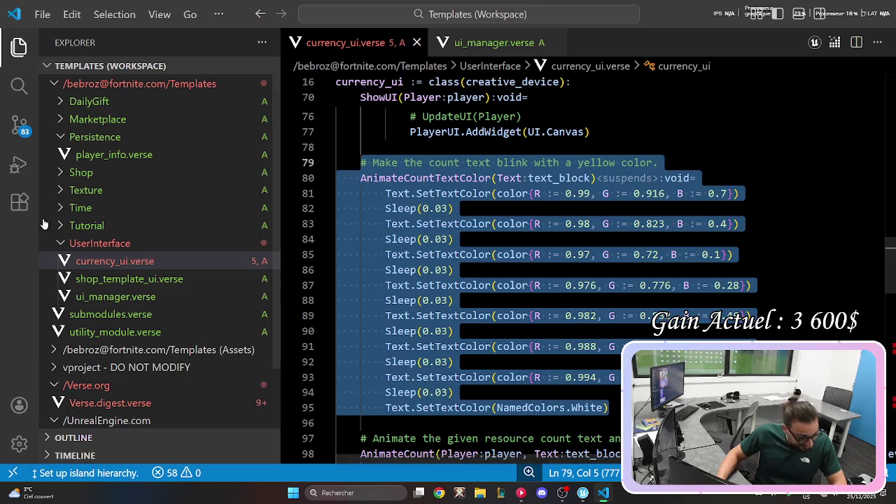
left_click(424, 208)
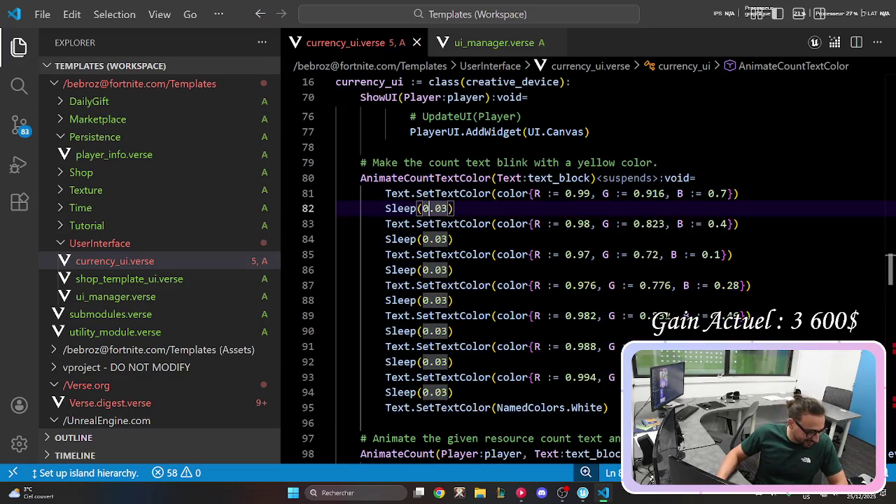
scroll(711, 280, "down", 5)
scroll(711, 280, "down", 8)
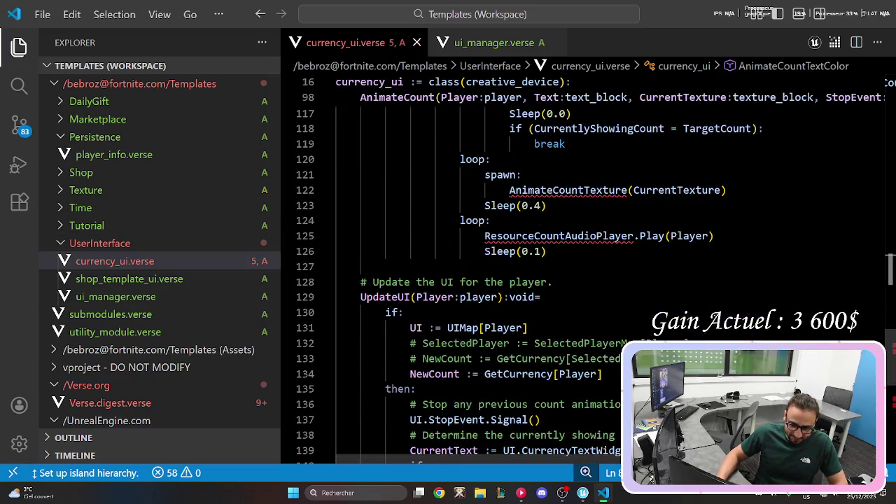
double_click(563, 190)
key("ctrl+f")
key("Escape")
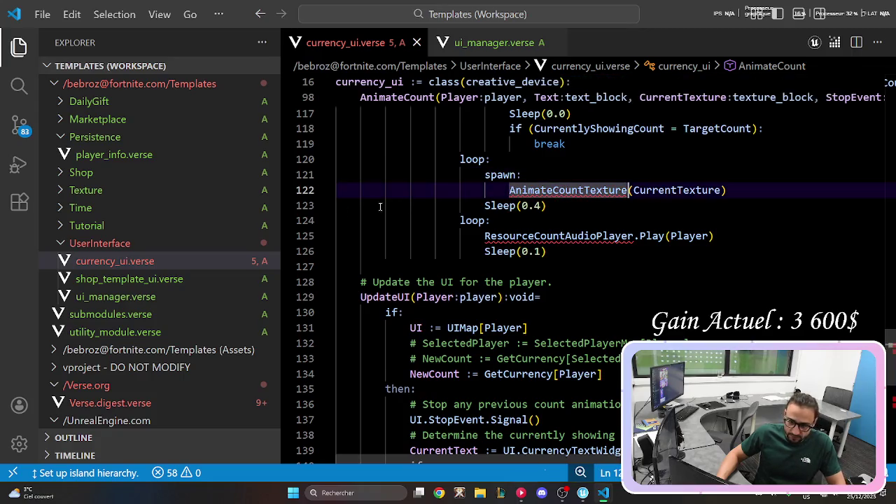
key("Escape")
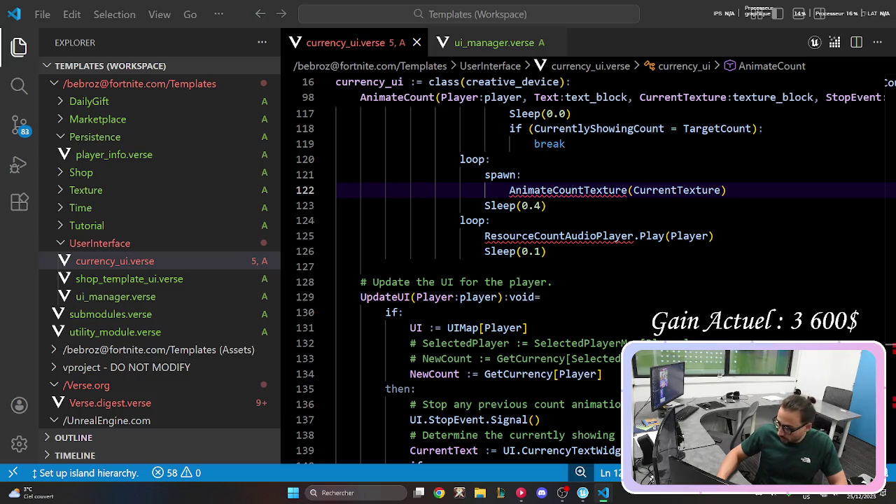
Add an empty line directly after the AnimateCountTextColor function.
scroll(375, 227, "up", 1)
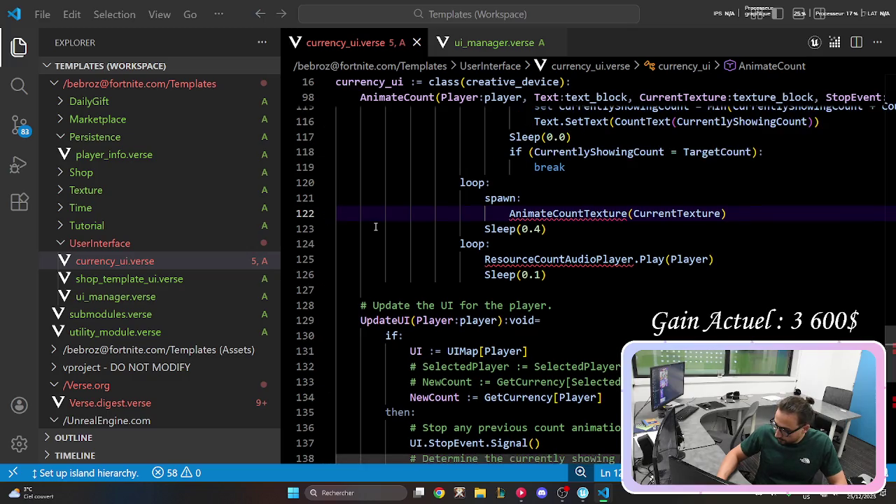
scroll(375, 227, "up", 5)
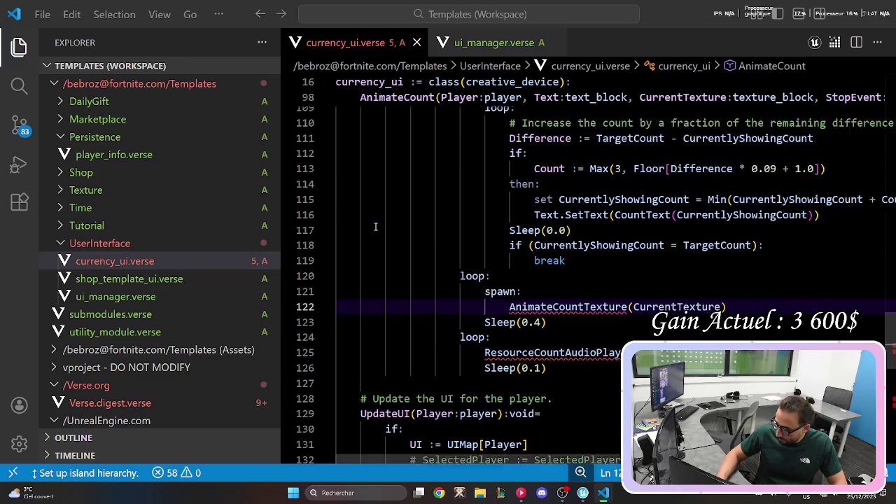
scroll(375, 227, "down", 5)
scroll(509, 335, "up", 10)
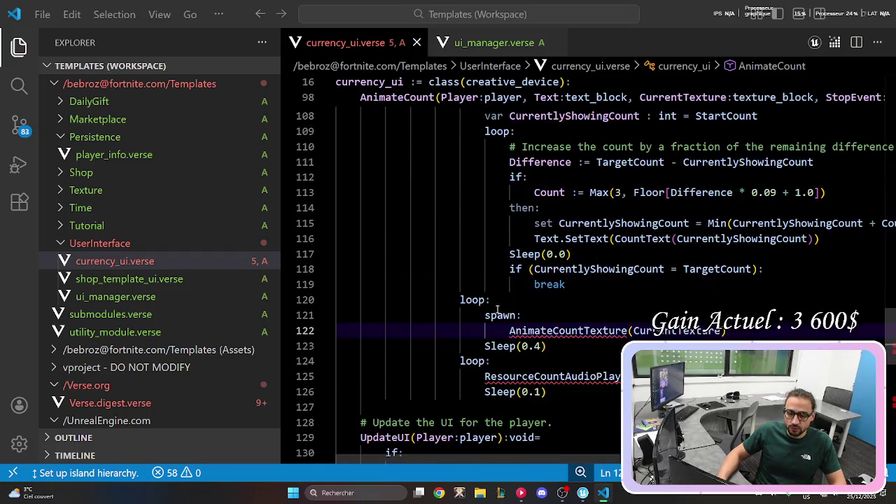
left_click(413, 142)
key("Return")
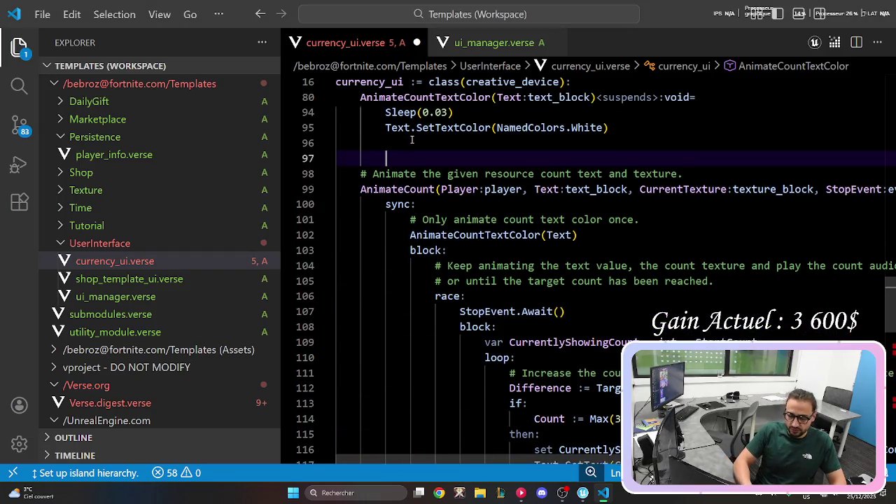
Paste the AnimateCountTexture function and space out the 'Texture:texture_block' colon.
key("ctrl+v")
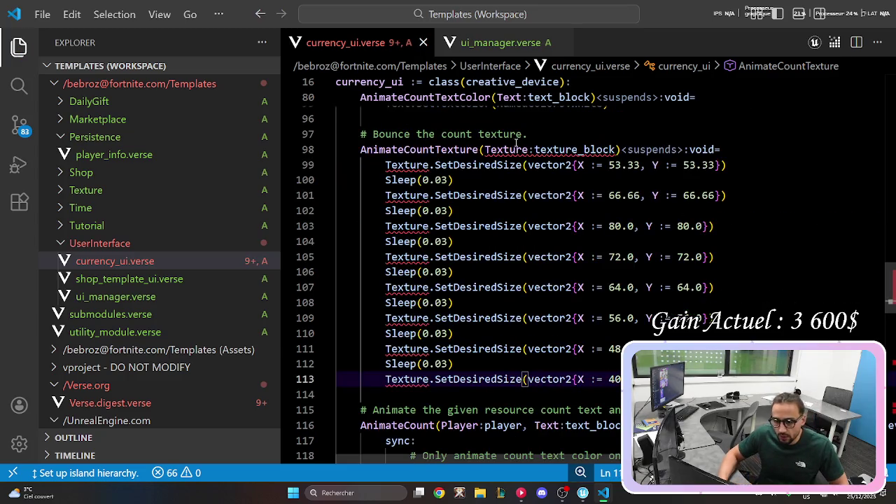
mouse_move(523, 150)
scroll(524, 149, "up", 1)
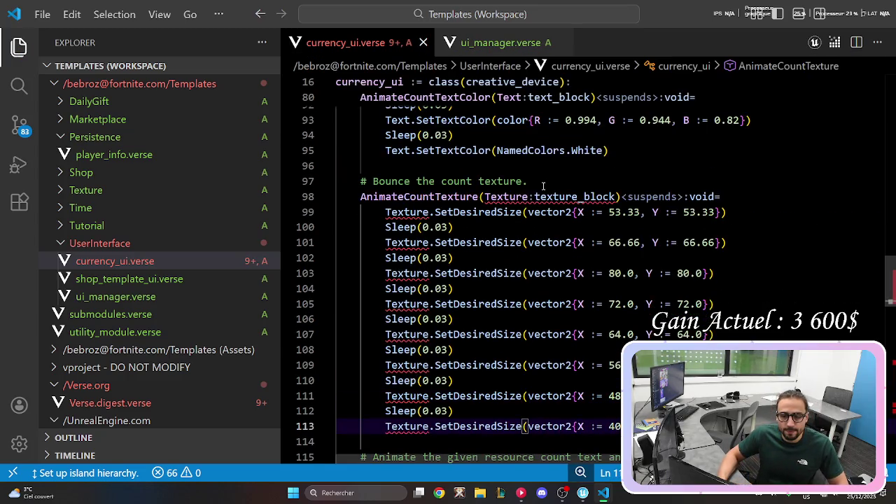
left_click(536, 197)
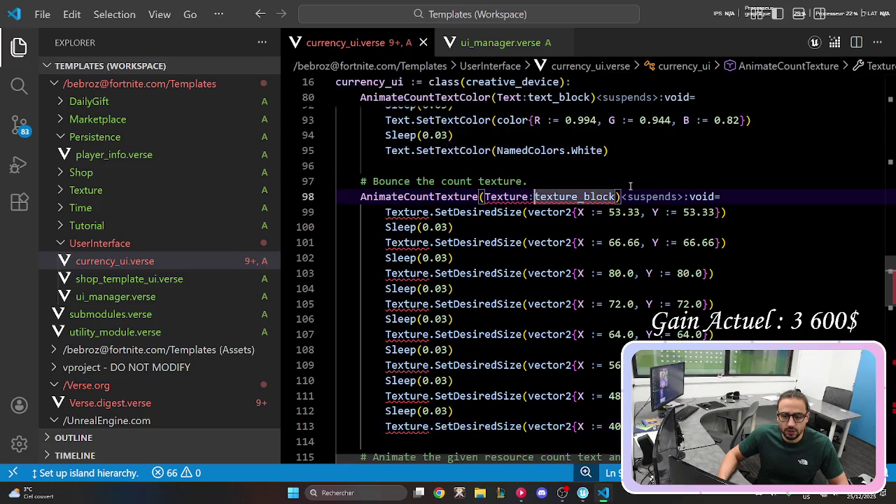
key("BackSpace")
type(":")
Space the colons in 'Text:text_block' and 'Player:player', saving currency_ui.verse.
scroll(514, 119, "up", 3)
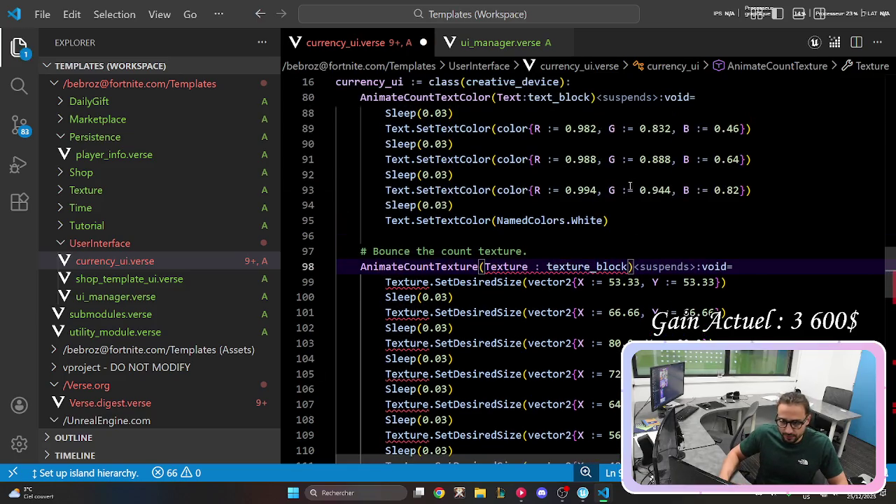
scroll(514, 119, "up", 3)
left_click(531, 133)
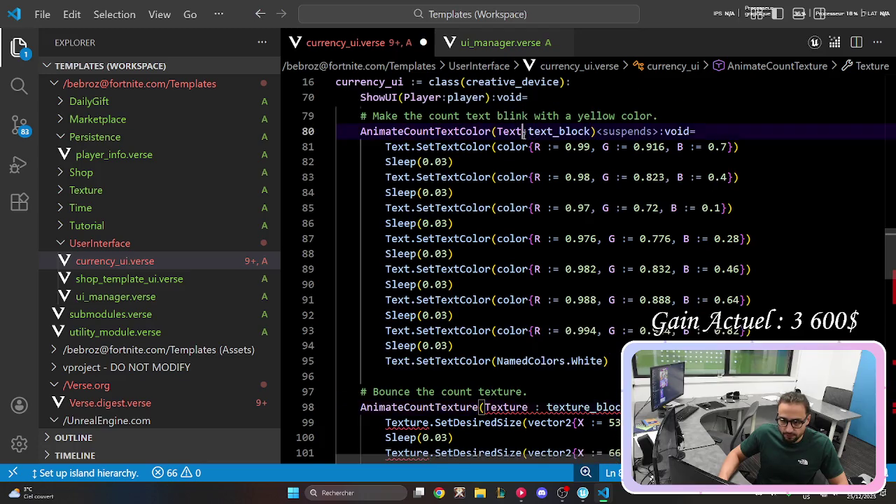
left_click(531, 130)
key("ctrl+s")
scroll(565, 218, "up", 5)
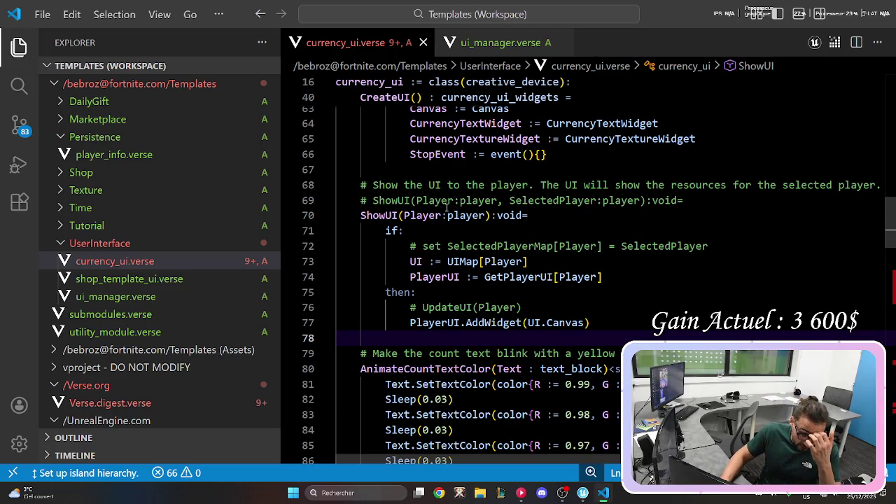
left_click(441, 215)
key("Right")
key("ctrl+s")
left_click(647, 277)
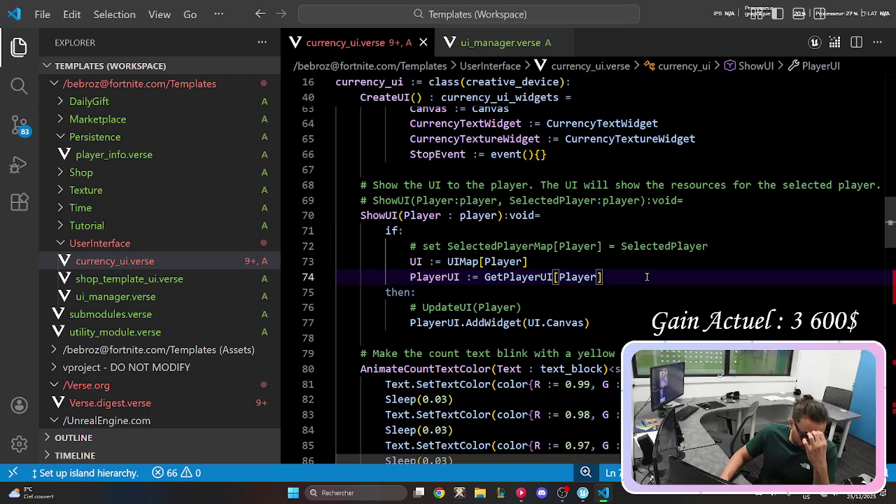
scroll(647, 276, "down", 7)
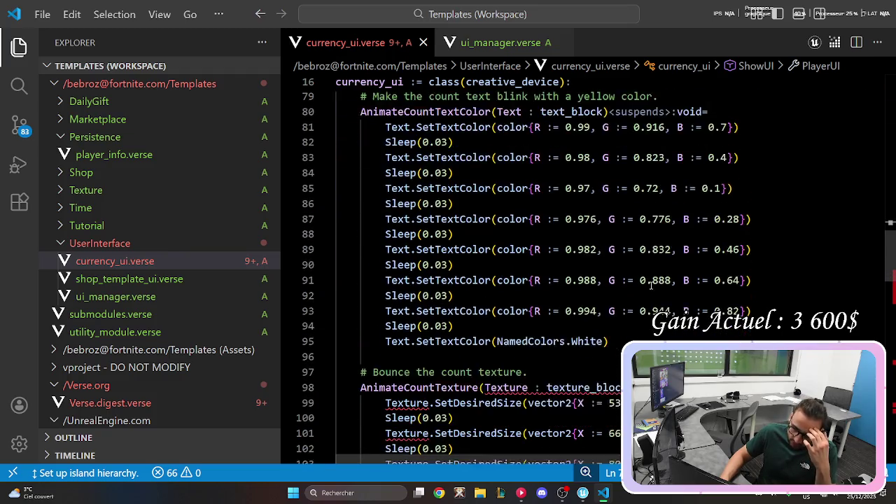
scroll(651, 286, "down", 5)
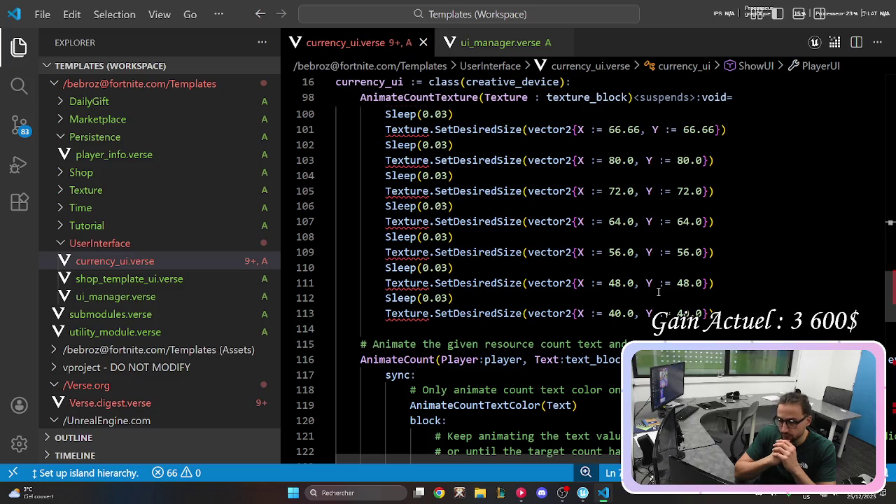
scroll(492, 246, "up", 2)
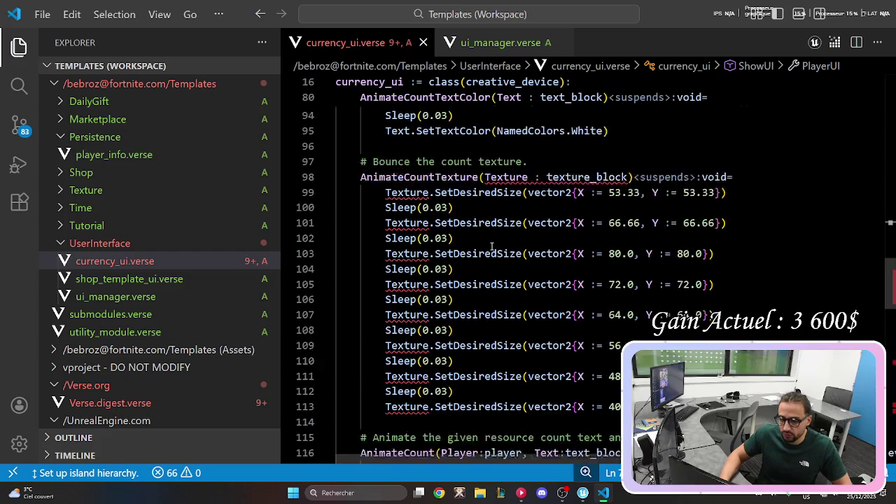
scroll(491, 246, "up", 1)
mouse_move(530, 201)
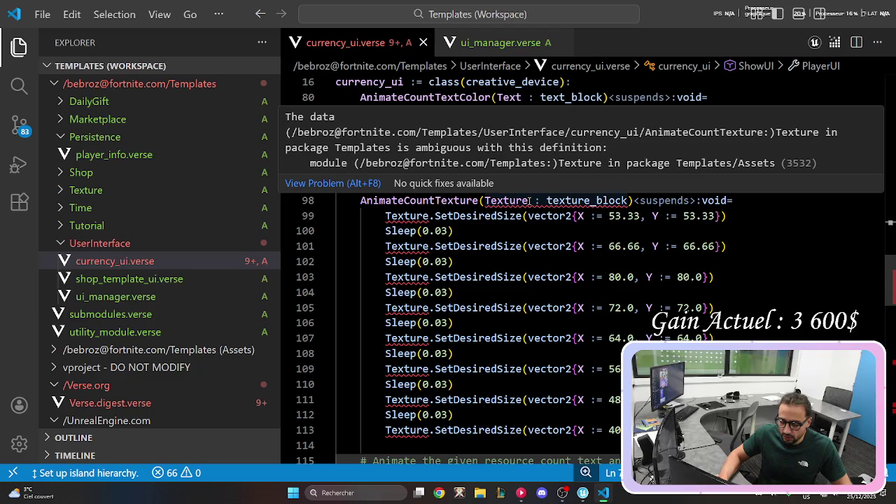
left_click(452, 232)
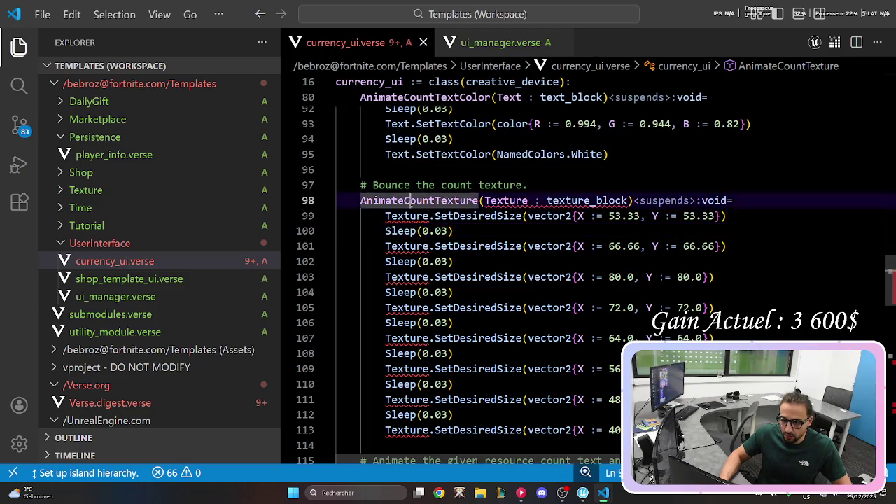
double_click(420, 200)
scroll(518, 244, "down", 2)
scroll(518, 244, "down", 5)
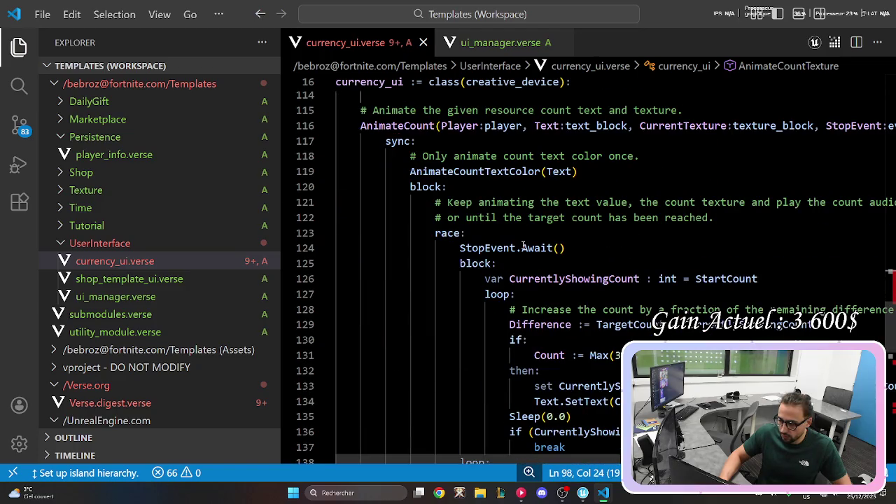
scroll(521, 246, "down", 5)
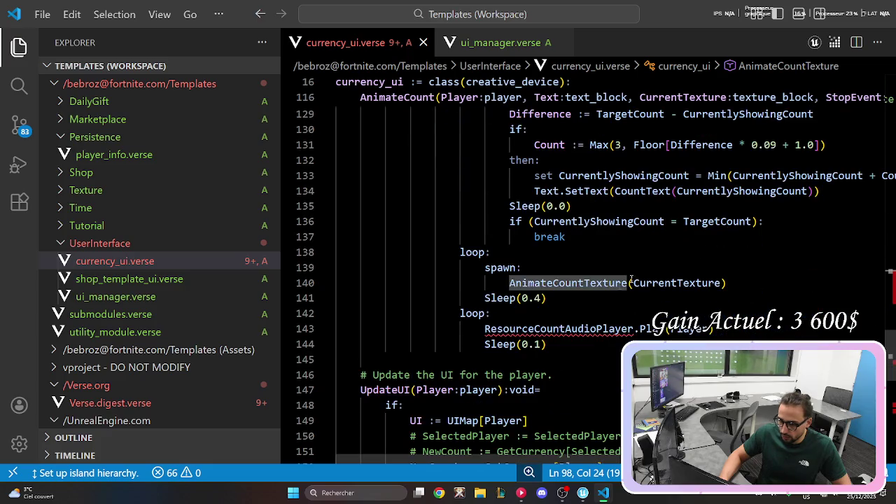
mouse_move(728, 283)
left_mouse_down()
mouse_move(486, 283)
mouse_move(484, 270)
left_mouse_up()
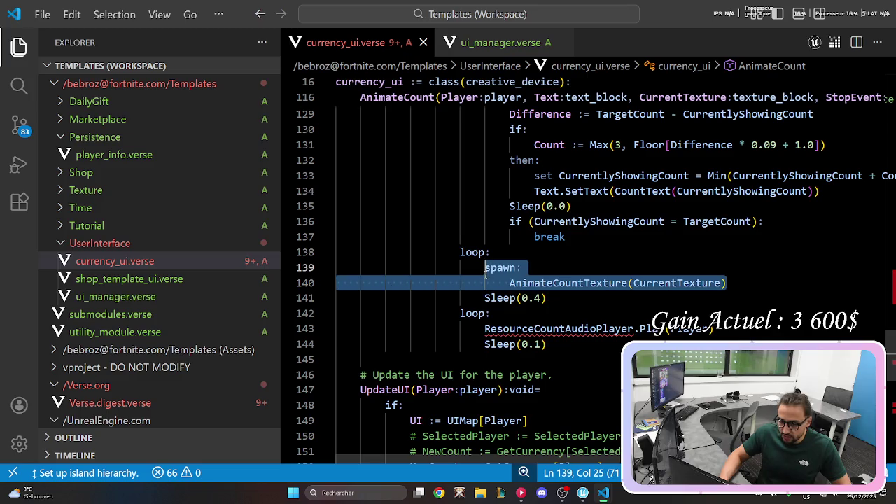
left_click(485, 268)
left_click(460, 254)
double_click(462, 253)
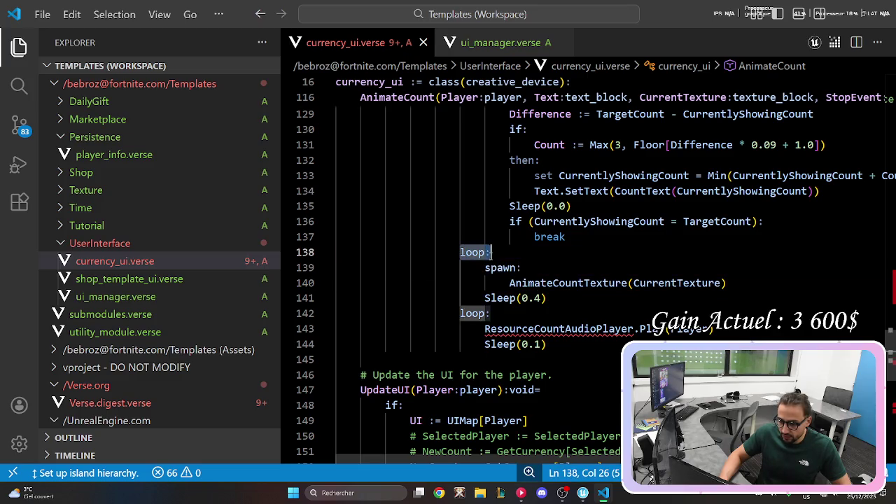
double_click(498, 268)
left_click_drag(484, 268, 728, 283)
left_click(528, 269)
double_click(498, 268)
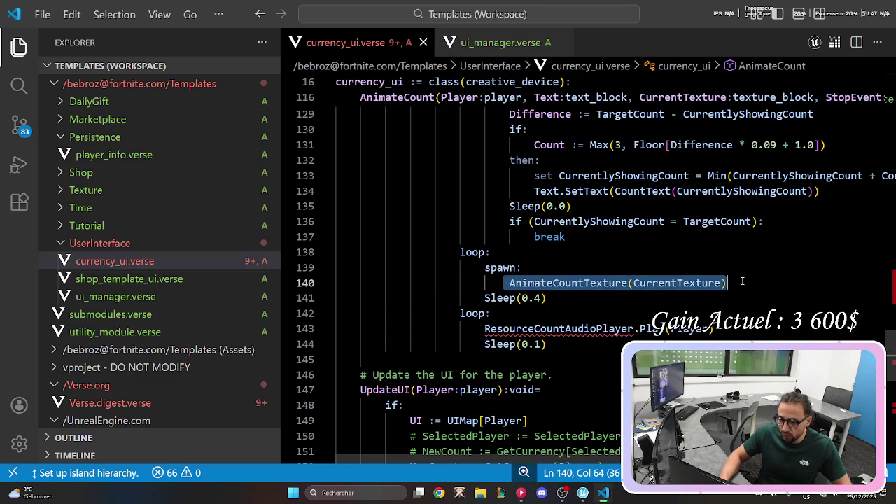
key("End")
left_click(601, 344)
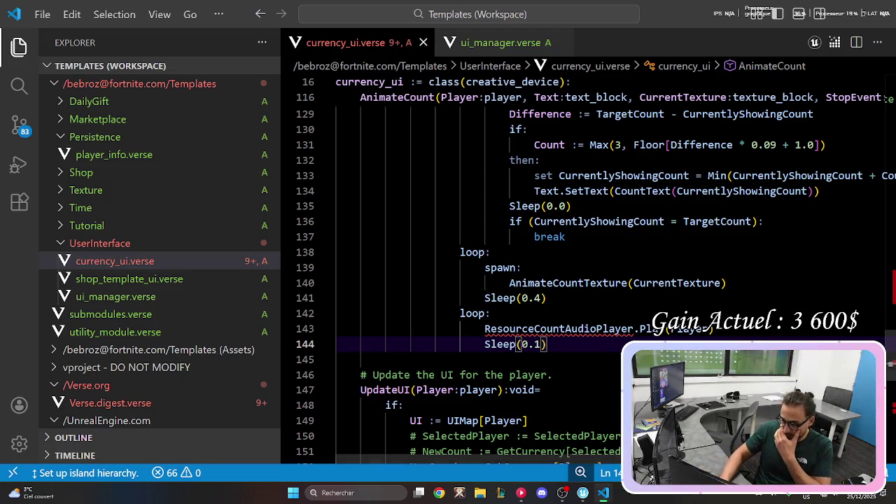
left_click(642, 313)
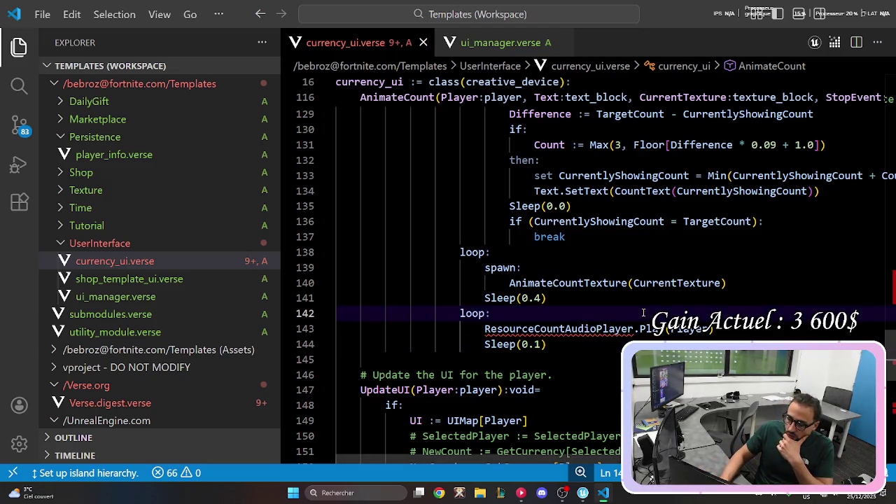
double_click(499, 268)
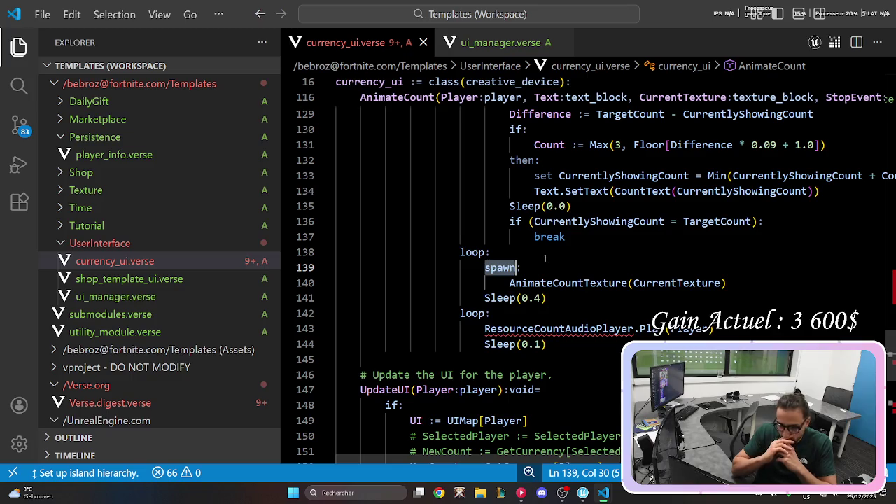
double_click(553, 328)
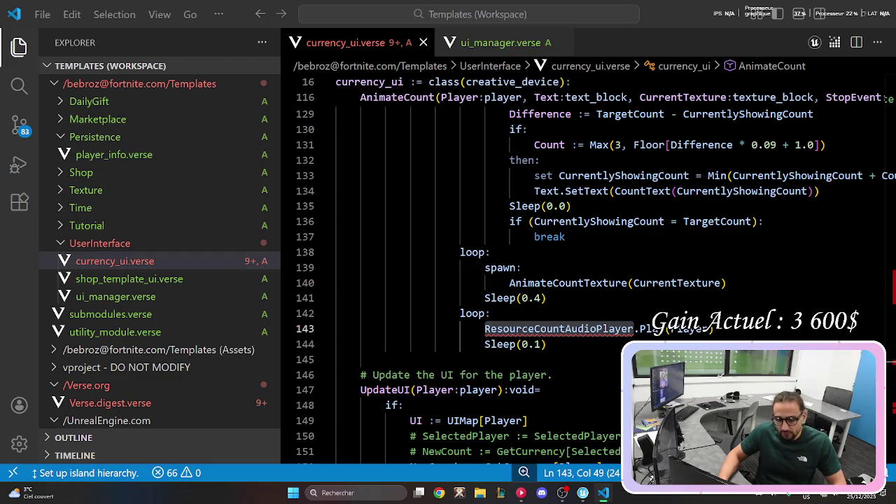
left_click(515, 297)
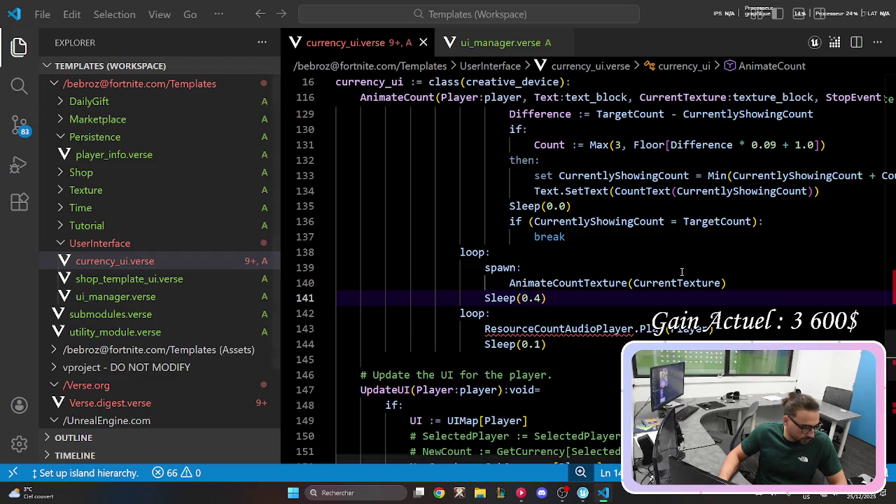
Replace ResourceCountAudioPlayer on line 143 with CurrencyCountAudioPlayer, copied from its declaration.
scroll(588, 280, "up", 3)
left_click_drag(891, 329, 875, 105)
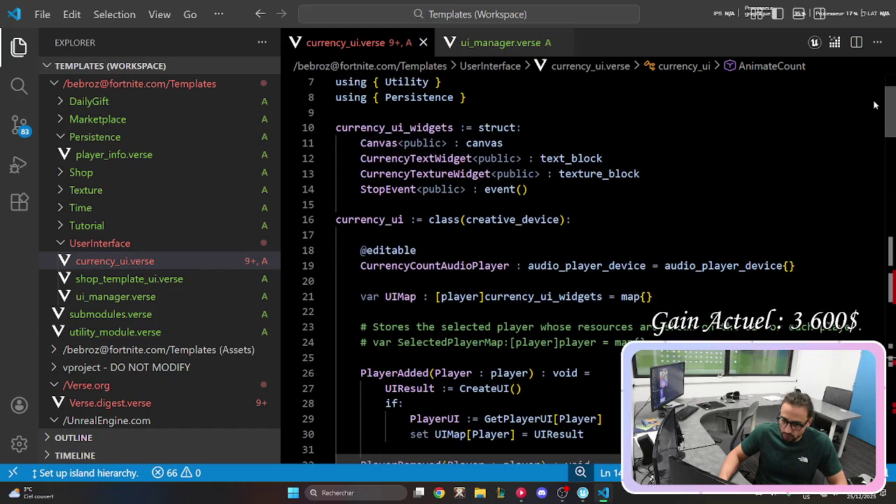
double_click(434, 266)
key("ctrl+c")
left_click_drag(891, 124, 891, 395)
scroll(517, 328, "up", 5)
double_click(559, 177)
key("ctrl+v")
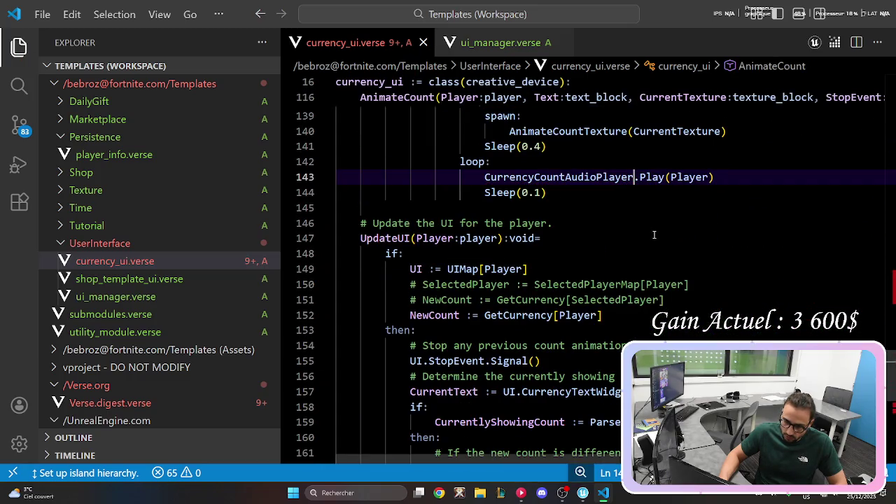
left_click(656, 238)
Review the code and select the value 66.66 on line 101.
scroll(700, 258, "up", 3)
scroll(700, 258, "down", 2)
scroll(700, 258, "down", 5)
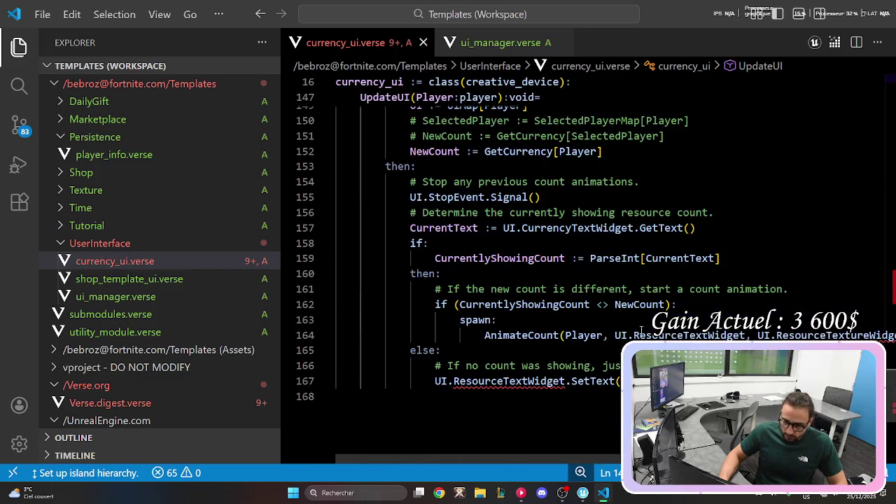
scroll(633, 334, "up", 15)
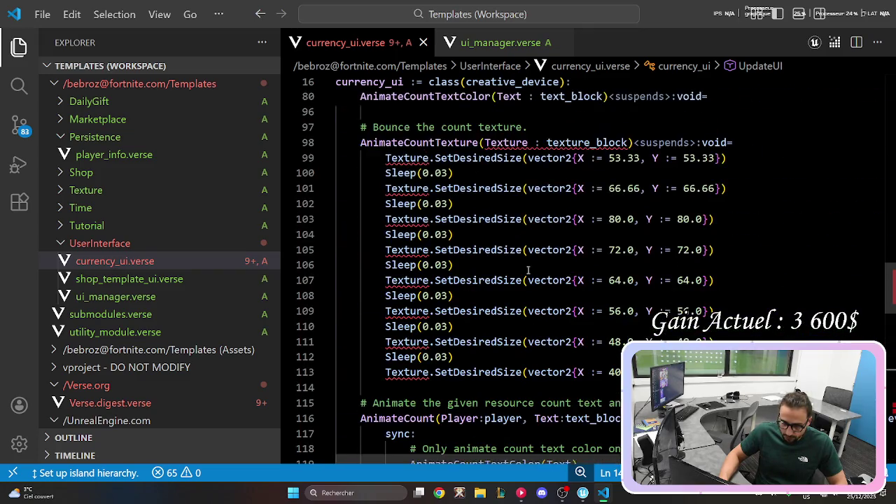
scroll(443, 196, "up", 1)
mouse_move(502, 166)
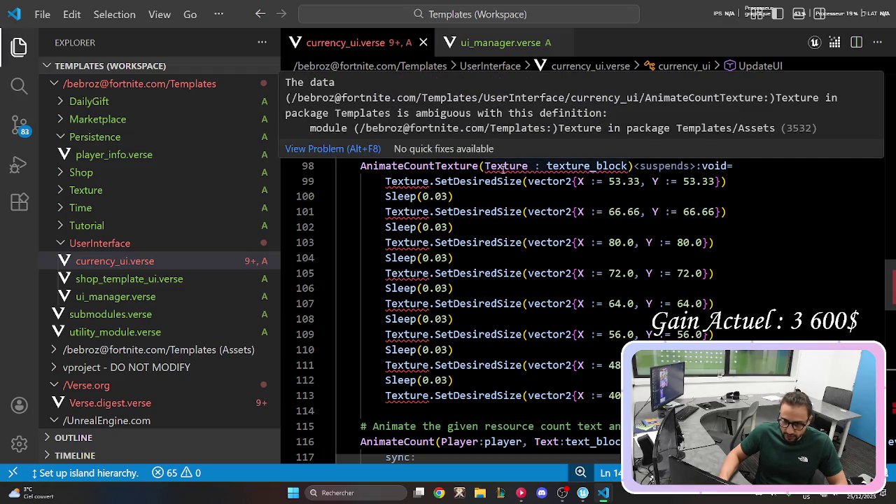
left_click_drag(609, 211, 640, 211)
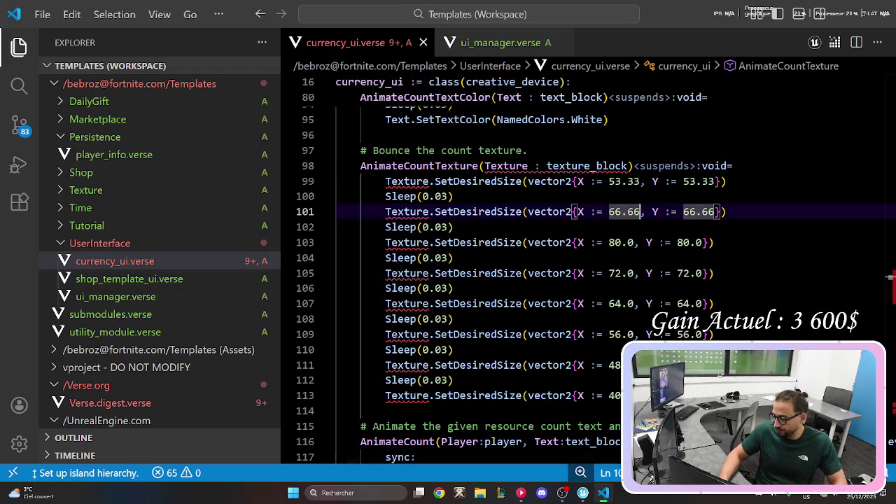
scroll(523, 168, "down", 3)
scroll(560, 203, "up", 3)
scroll(616, 240, "down", 1)
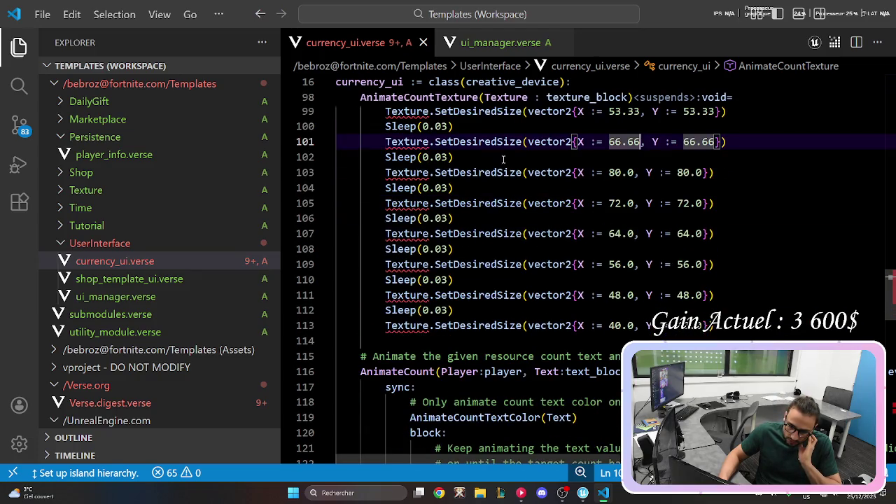
Rename AnimateCountTexture's Texture parameter to CurrentTexture.
scroll(527, 187, "up", 1)
double_click(486, 119)
scroll(588, 140, "up", 3)
key("ctrl+d")
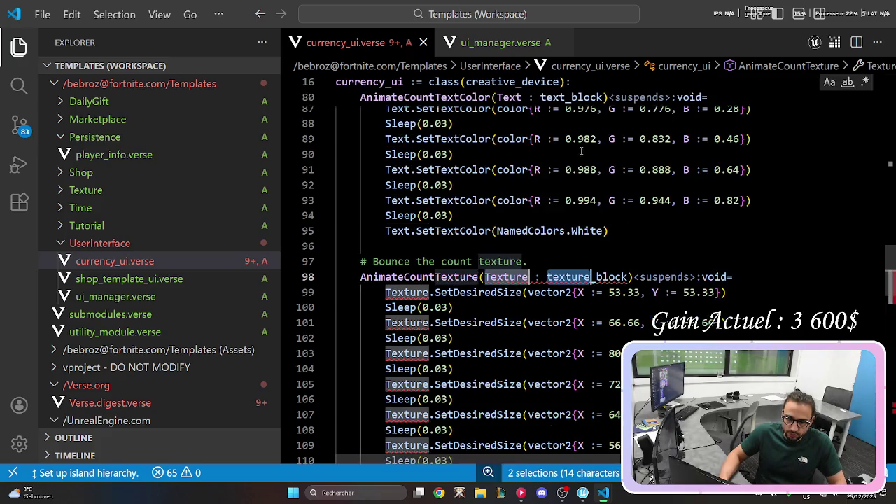
left_click(528, 292)
scroll(448, 245, "down", 2)
double_click(406, 183)
left_click(486, 183)
type("Curre")
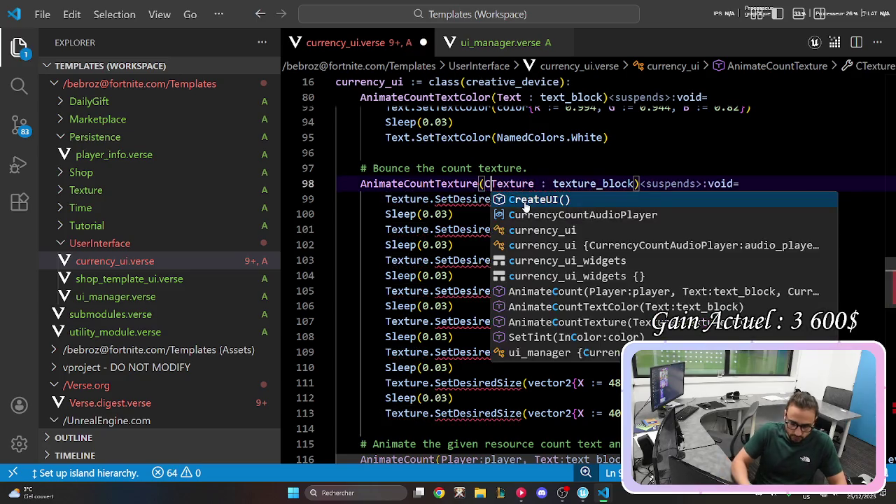
type("nt")
key("ctrl+d")
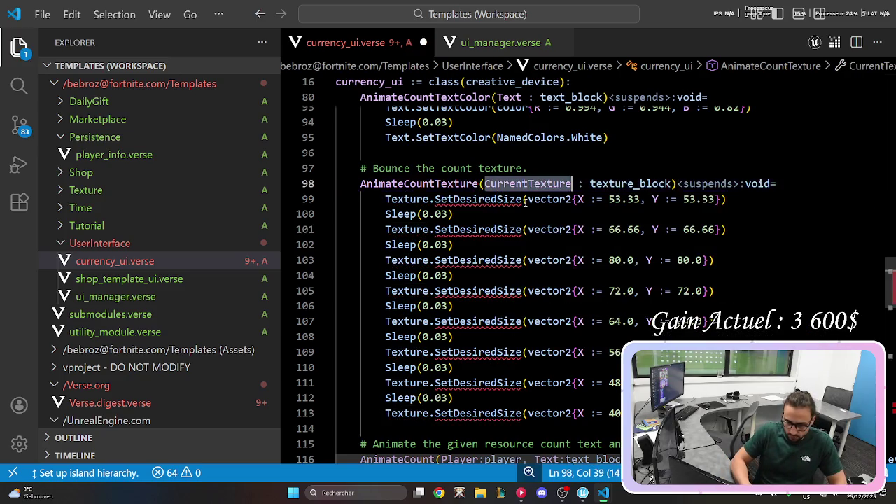
key("ctrl+shift+c")
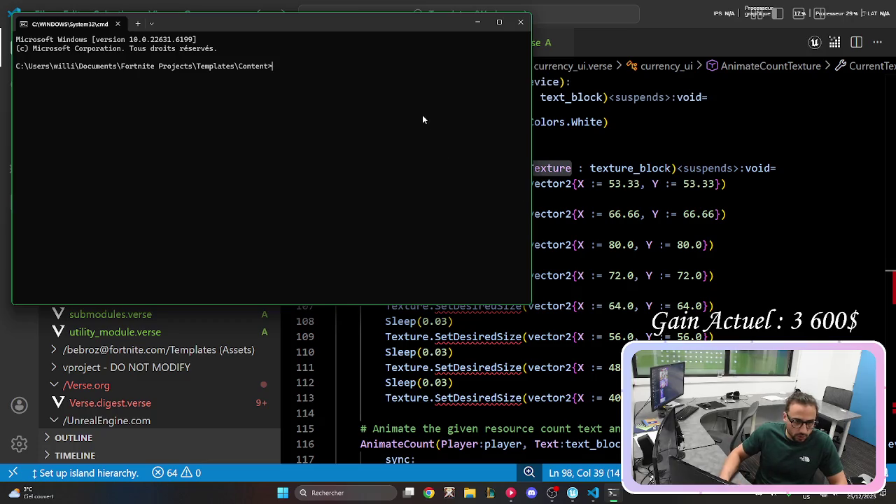
left_click(521, 21)
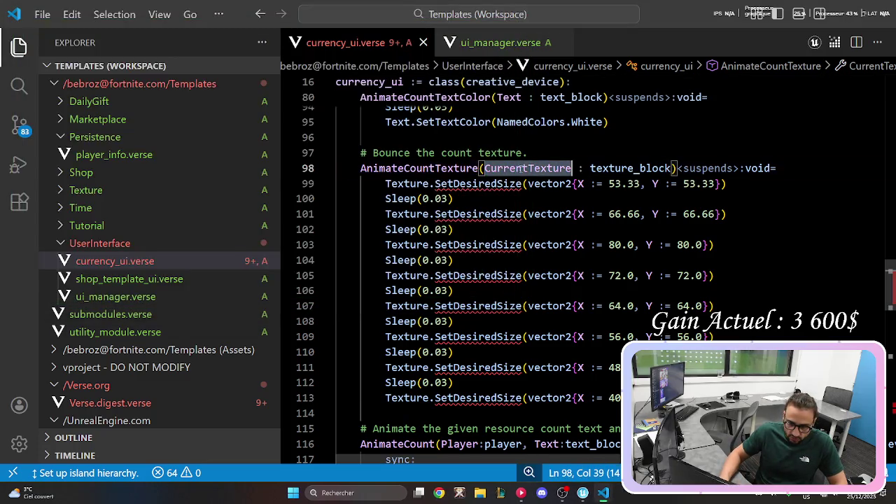
Change every Texture reference in the function body to CurrentTexture and save.
double_click(397, 184)
key("ctrl+d")
key("ctrl+d")
key("ctrl+d")
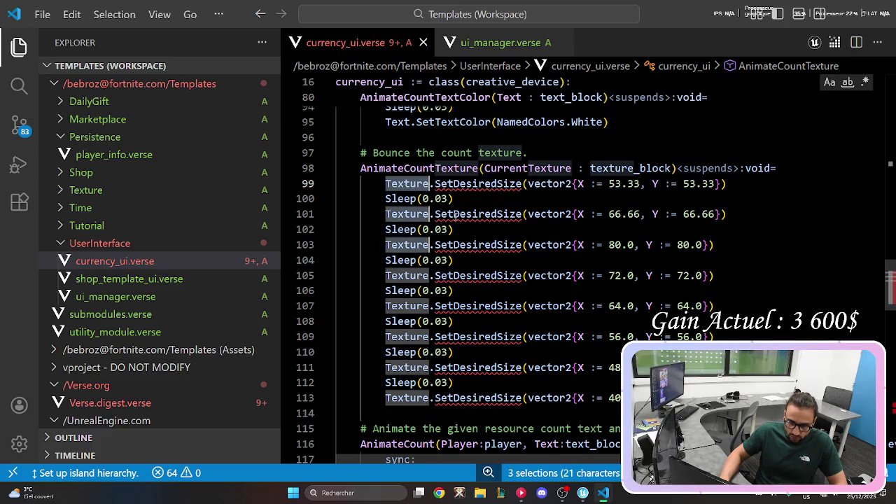
type("CurrentTexture")
left_click(618, 280)
key("ctrl+s")
scroll(700, 262, "up", 1)
scroll(700, 262, "down", 3)
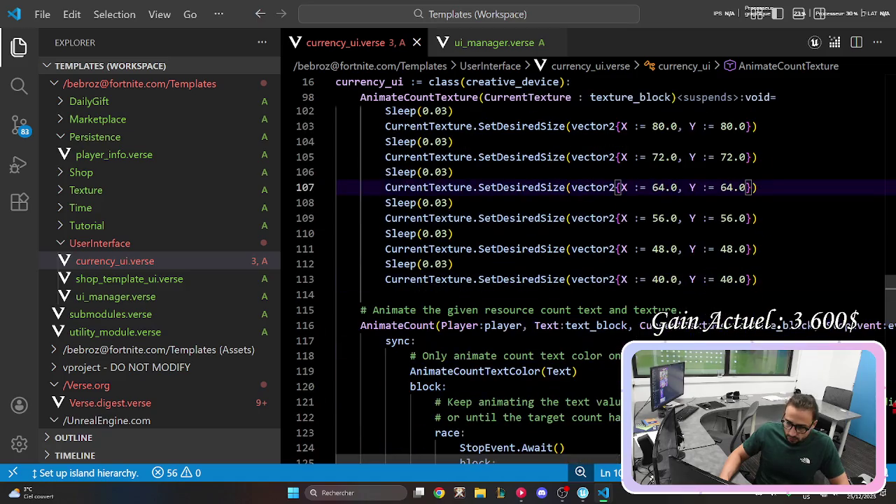
left_click(889, 408)
scroll(515, 422, "up", 1)
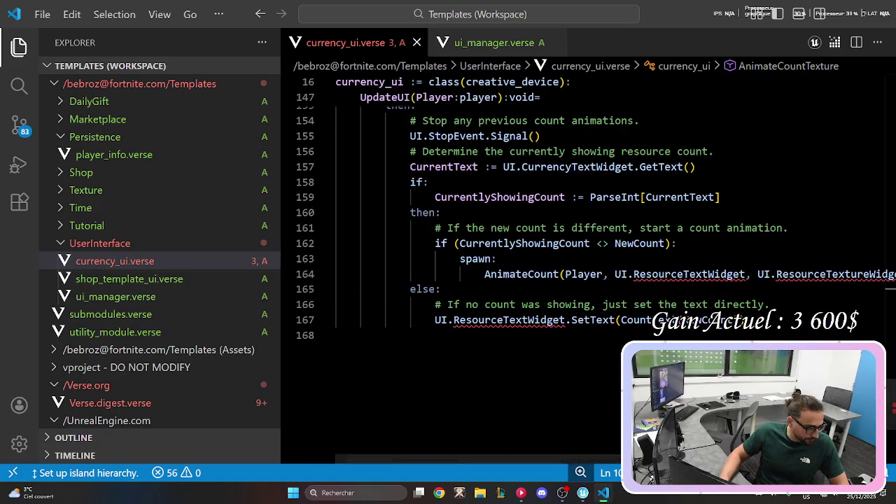
key("super+1")
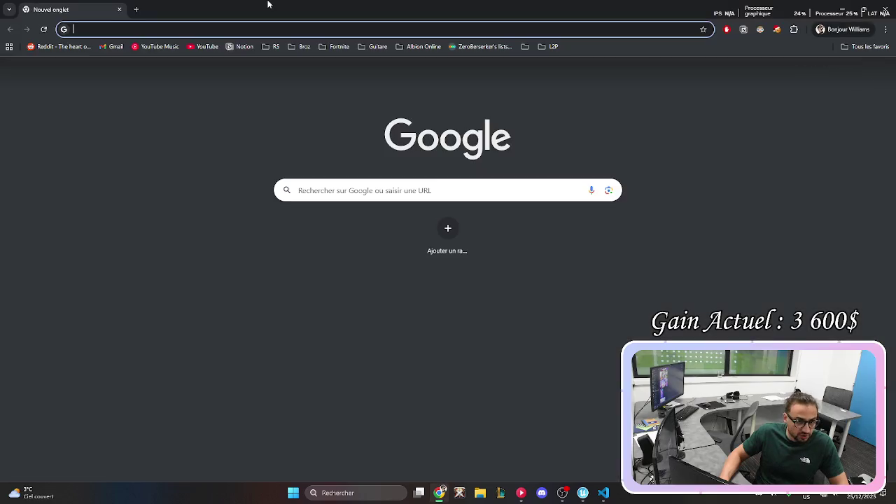
Search Google for 'raccourci windows inviter de commande' and try the Win+X menu.
type("raccourci")
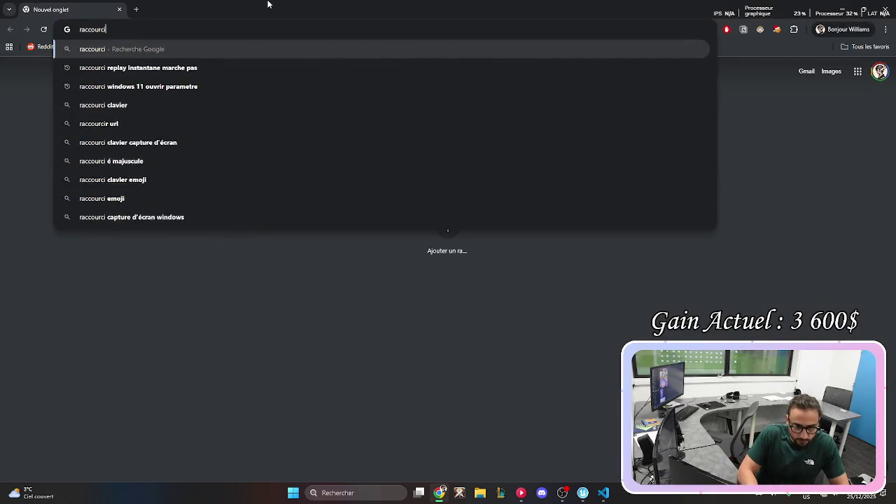
type(" windows 1")
key("BackSpace")
type("inviter")
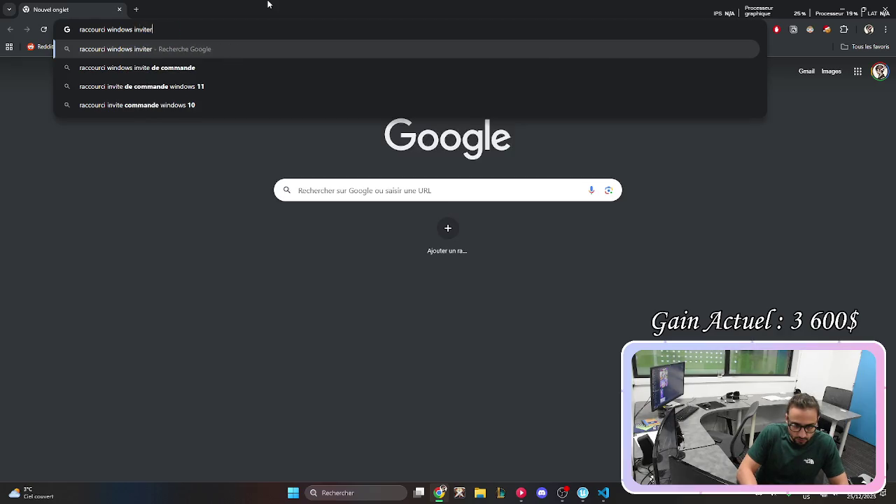
type(" de commande")
key("Return")
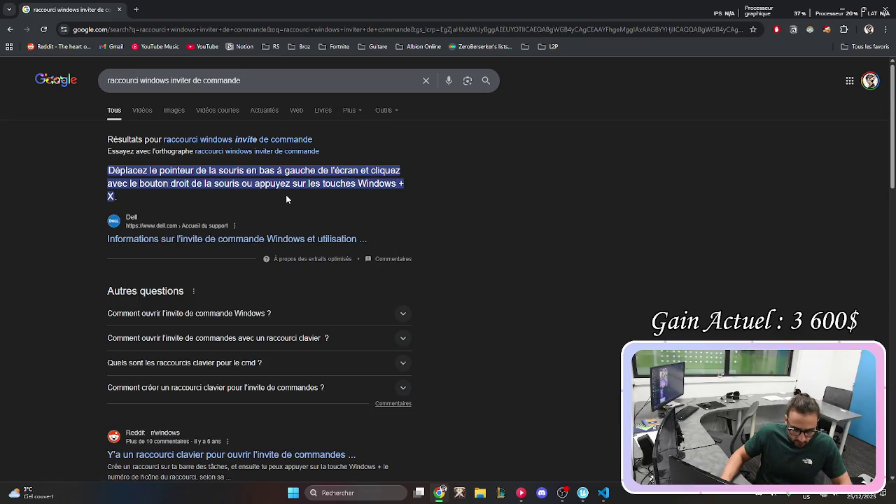
key("super+x")
key("Escape")
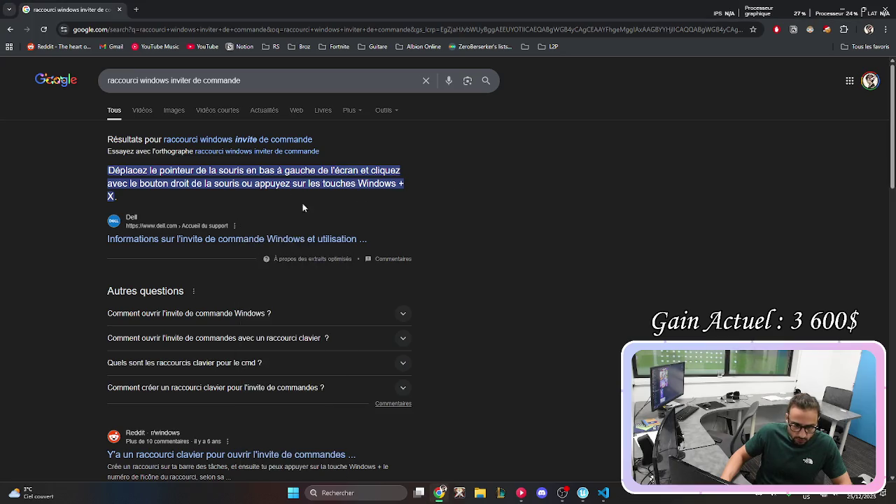
scroll(257, 256, "down", 3)
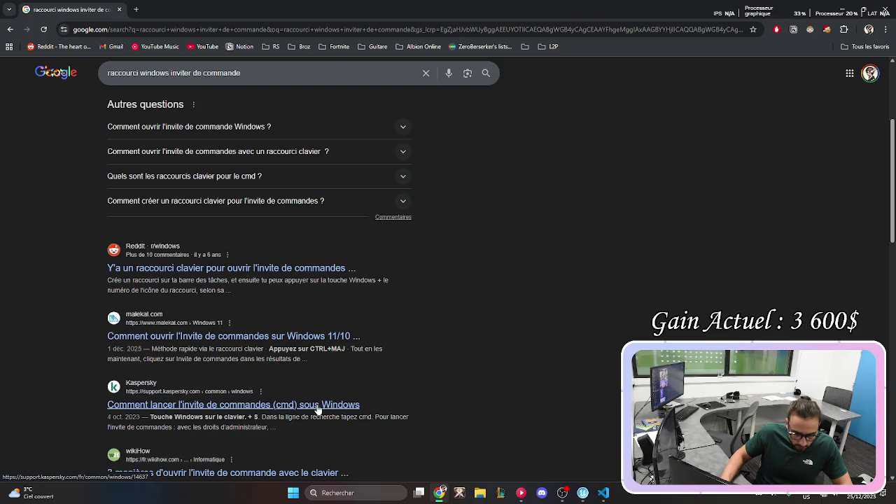
Check the Start menu, browse the results, and erase 'inviter de commande' from the query.
key("super")
left_click(717, 135)
scroll(539, 198, "down", 1)
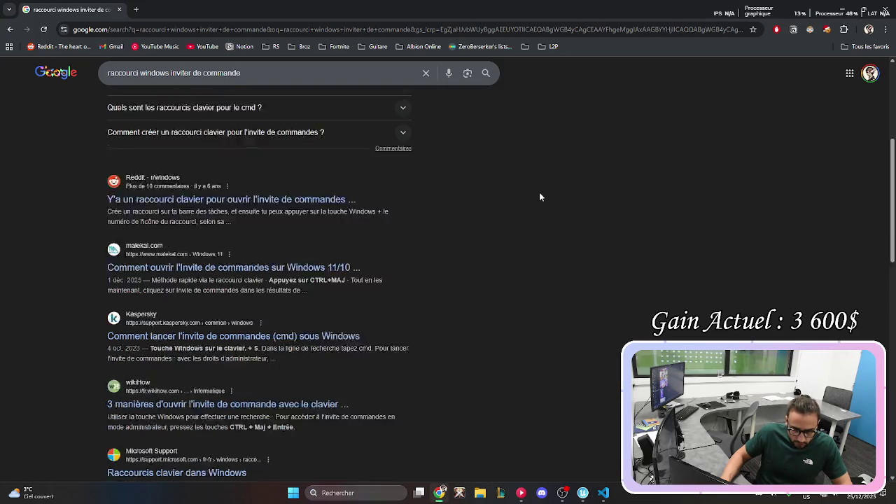
scroll(544, 198, "down", 4)
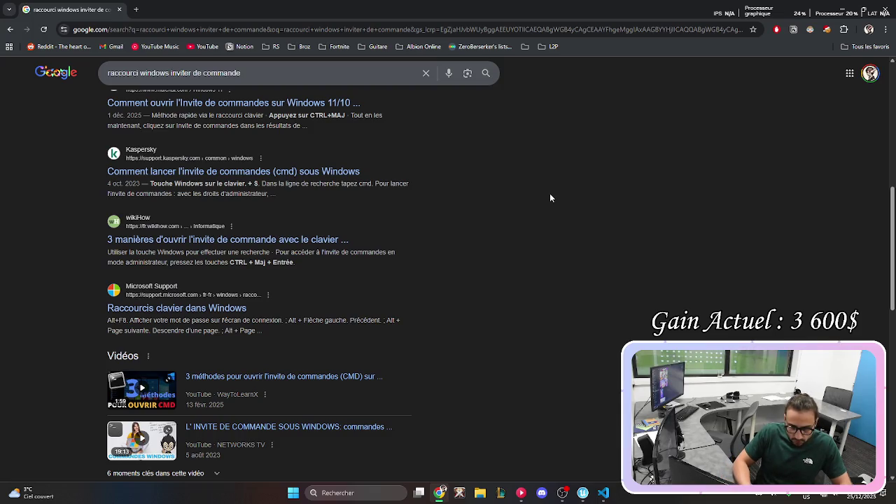
scroll(548, 195, "up", 5)
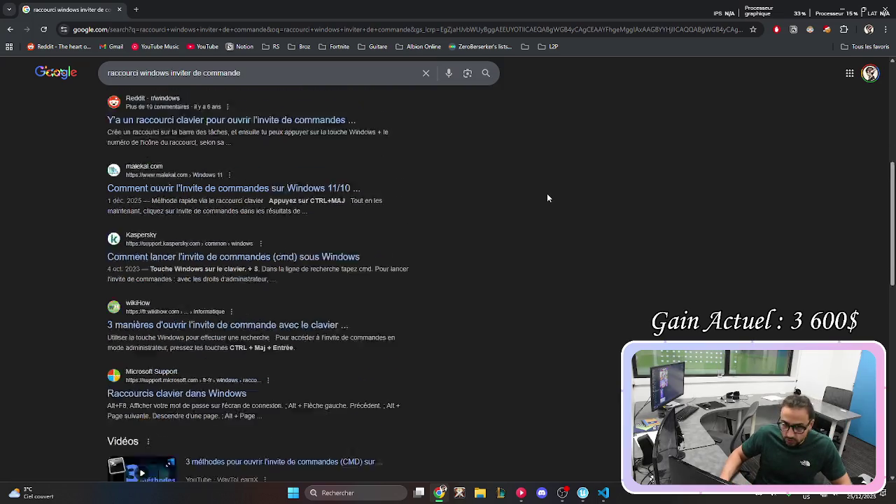
left_click(250, 80)
key("BackSpace")
key("BackSpace")
key("BackSpace")
Search Google for 'raccourci windows cmd' and try the Win+R Run dialog shortcut.
type("cmd")
key("Return")
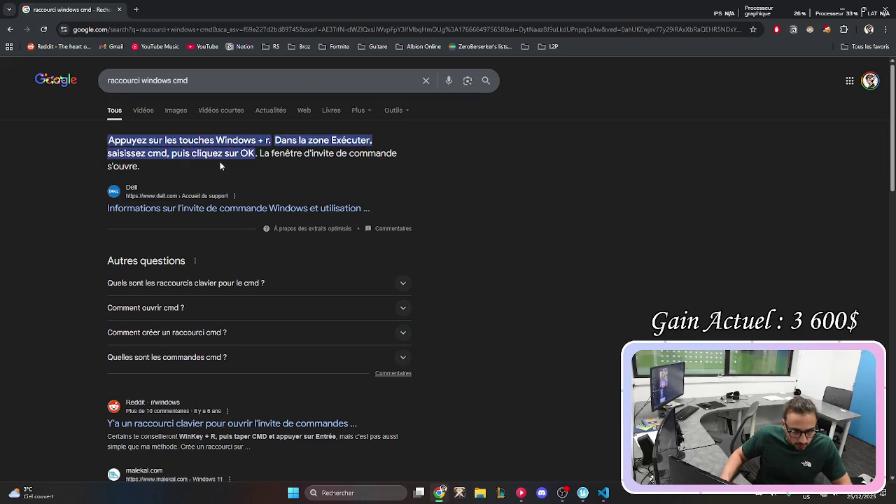
scroll(297, 213, "down", 3)
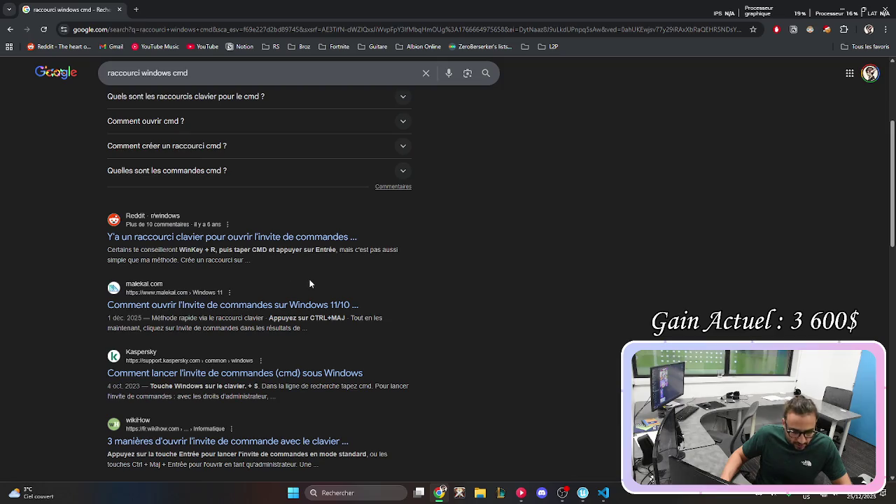
key("super+r")
key("Escape")
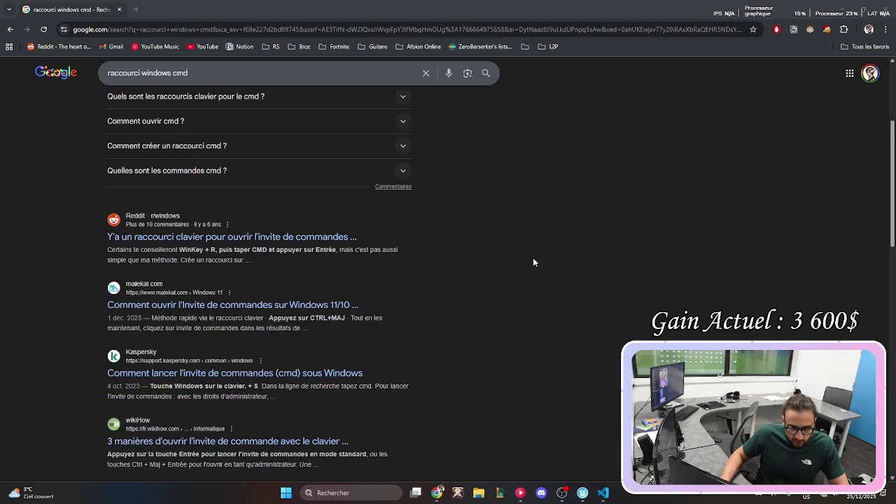
Reopen and close the Run dialog, then expand the question about cmd keyboard shortcuts.
scroll(535, 259, "up", 2)
key("super+r")
key("Escape")
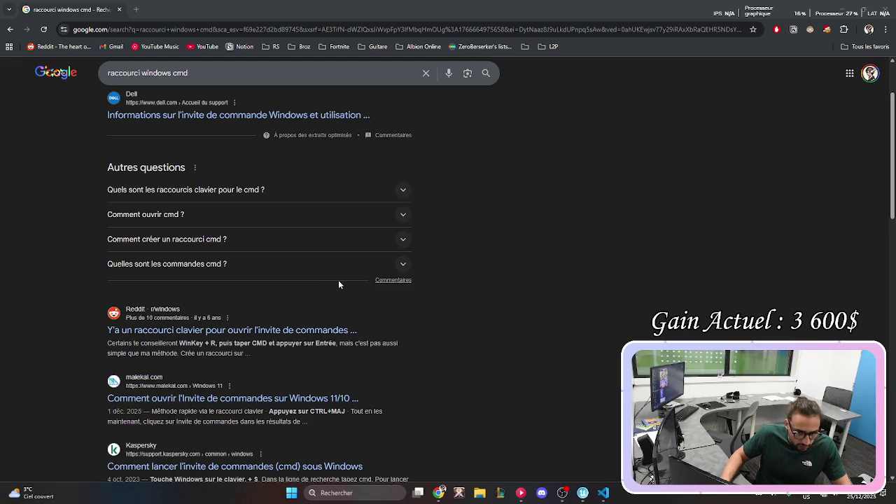
scroll(339, 284, "up", 1)
scroll(338, 284, "up", 1)
left_click(297, 284)
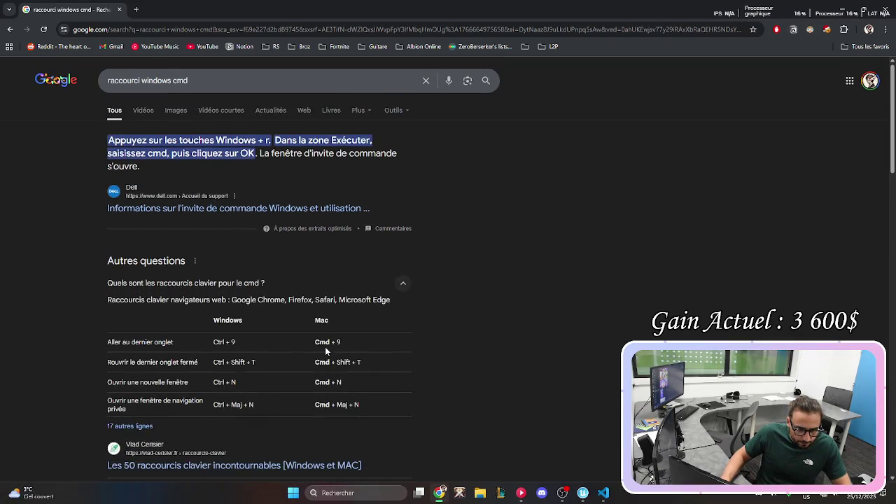
Change the query to 'raccourci windows lancer inviter de commande' and search.
left_click(225, 73)
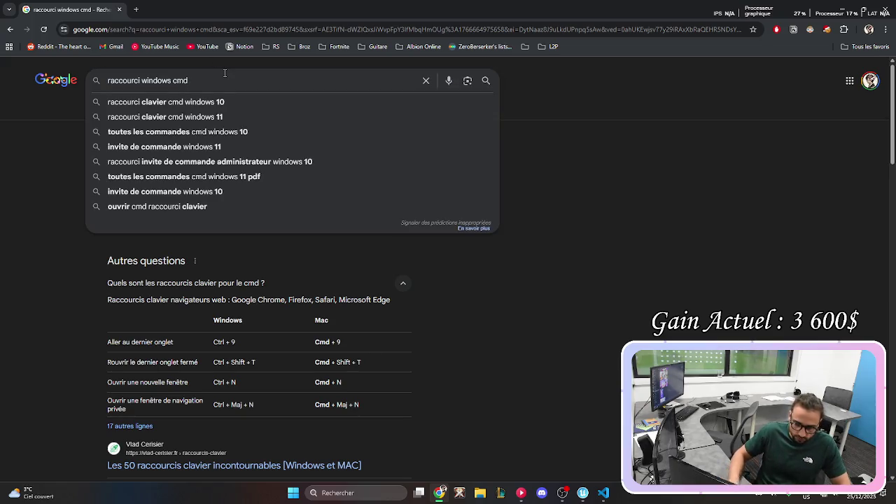
key("BackSpace")
key("BackSpace")
key("BackSpace")
type("iv")
key("BackSpace")
type("v")
key("BackSpace")
key("BackSpace")
type("lancer inviter de commande")
key("Return")
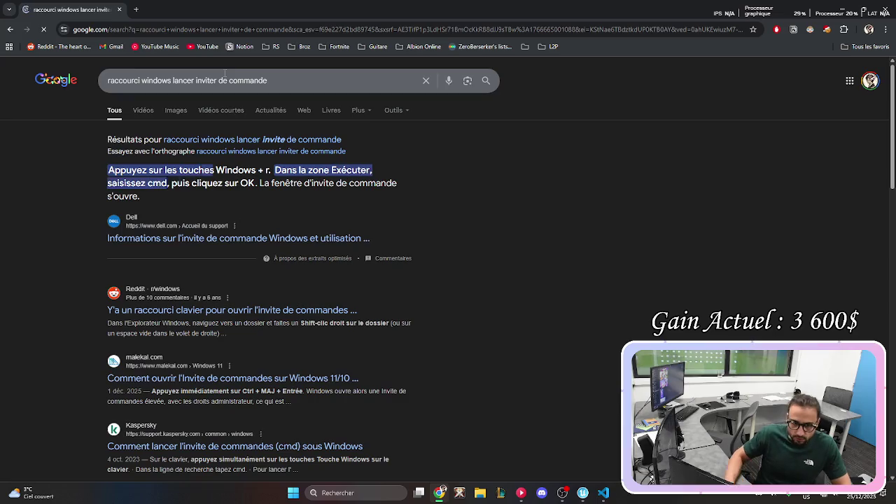
Launch Command Prompt from the Start menu with 'cmd', then close it.
key("super")
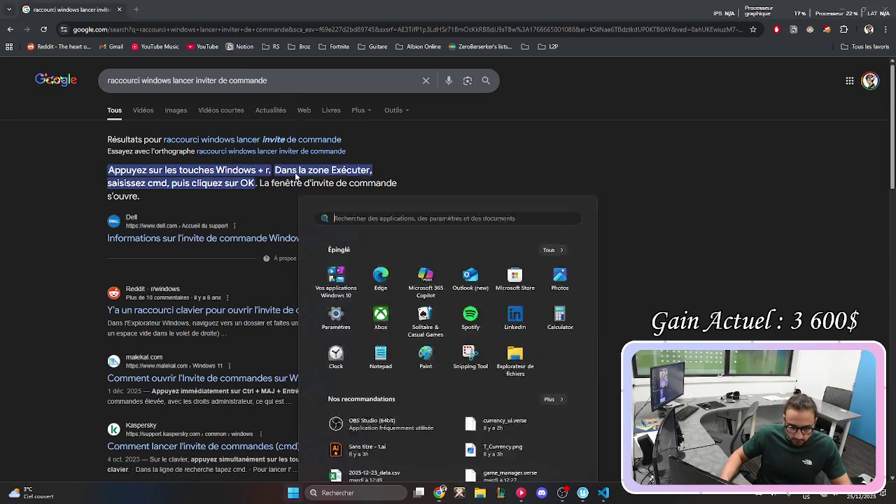
type("cmd")
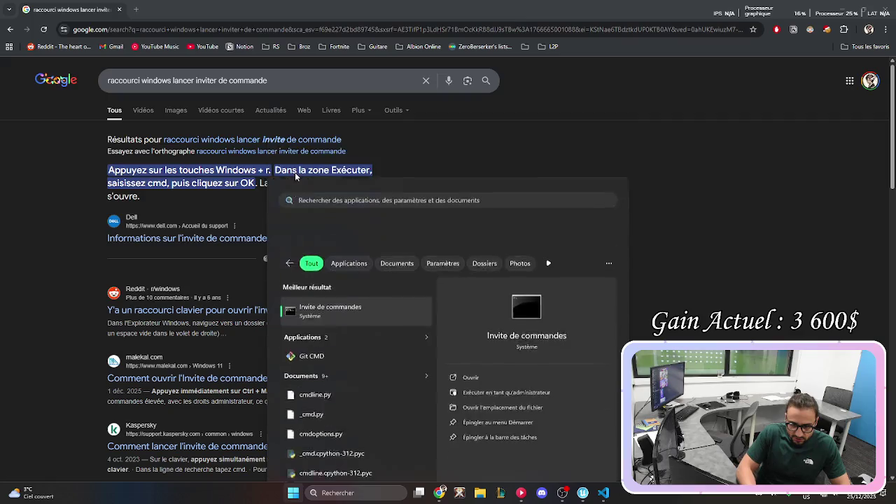
key("Return")
left_click(521, 21)
scroll(689, 263, "down", 3)
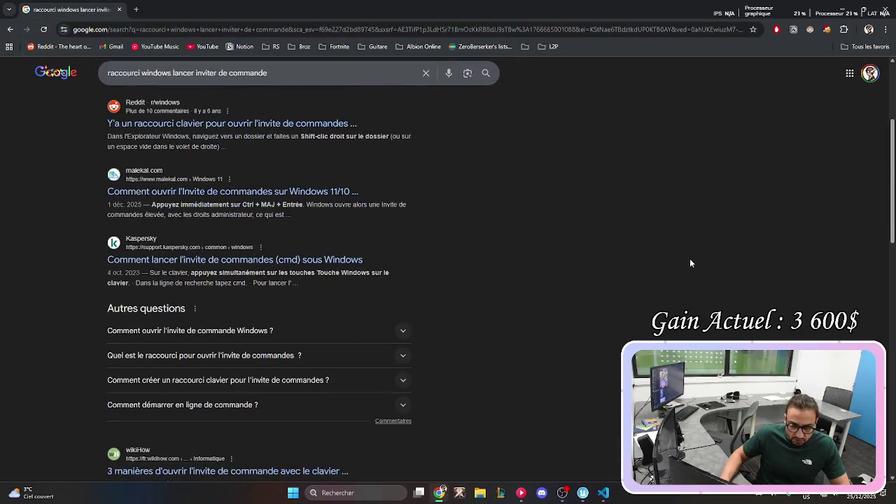
scroll(689, 264, "up", 2)
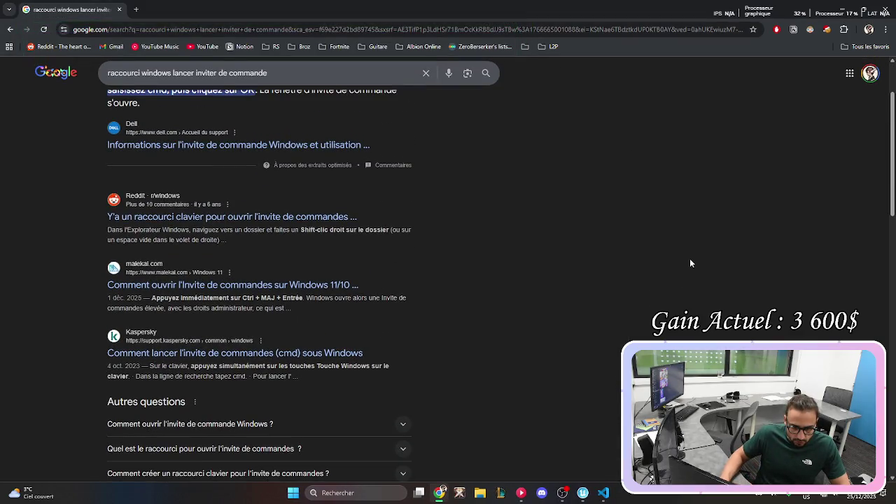